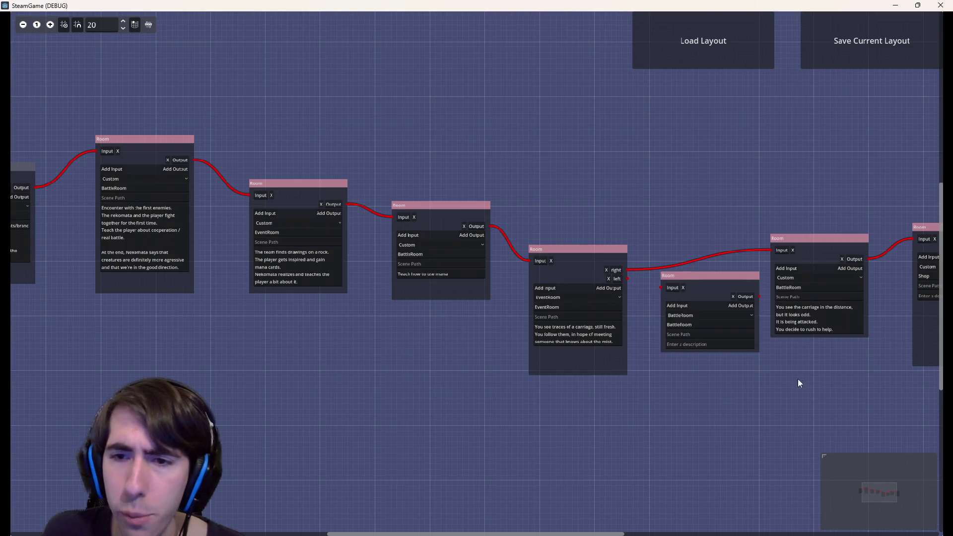
# Step: Save the dungeon layout as quest1_temp in mistyHerbFields and close the game window
pyautogui.click(868, 43)
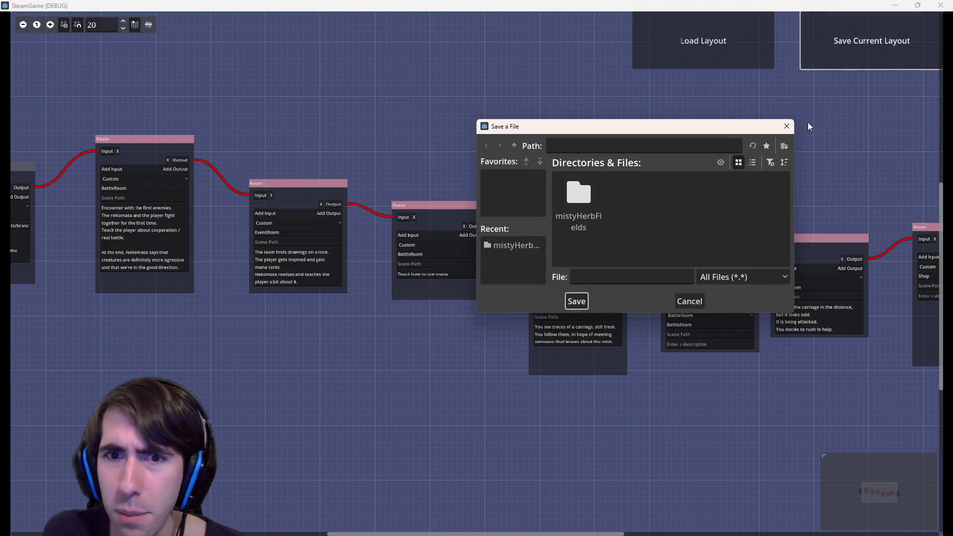
pyautogui.doubleClick(568, 222)
pyautogui.click(629, 277)
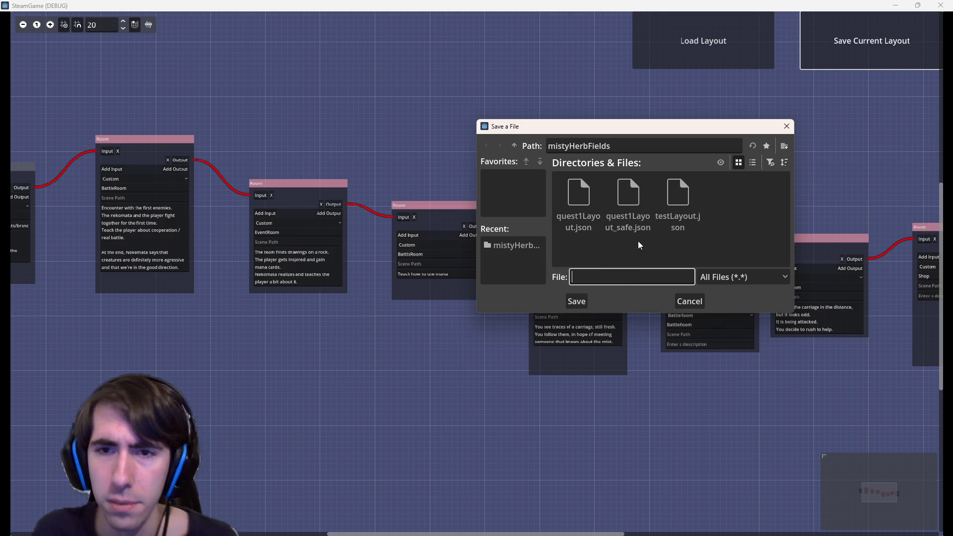
pyautogui.write('quest1')
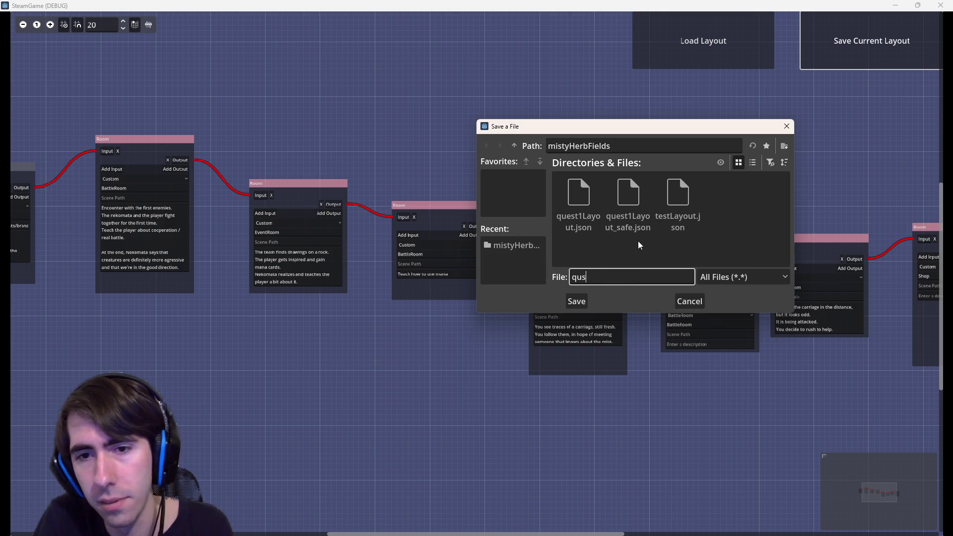
pyautogui.write('_temp')
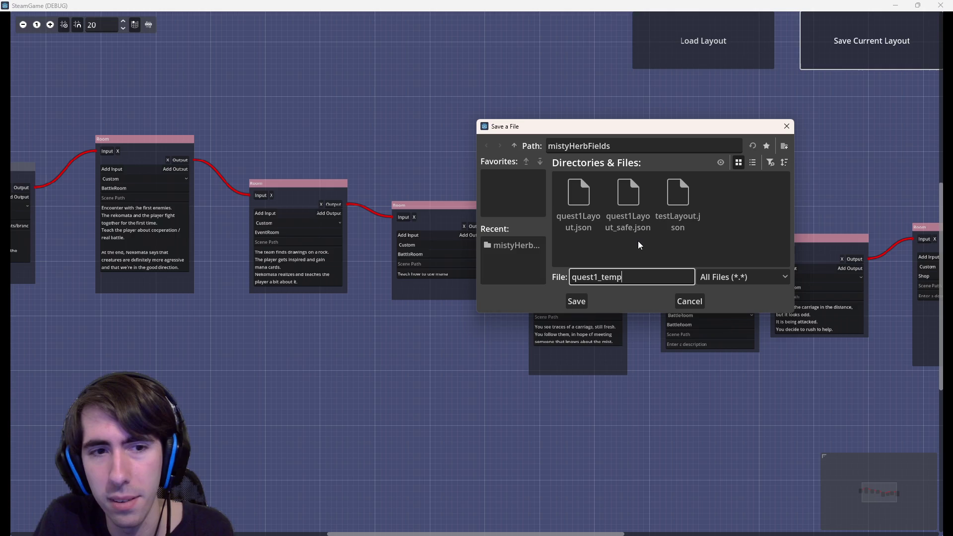
pyautogui.press('Return')
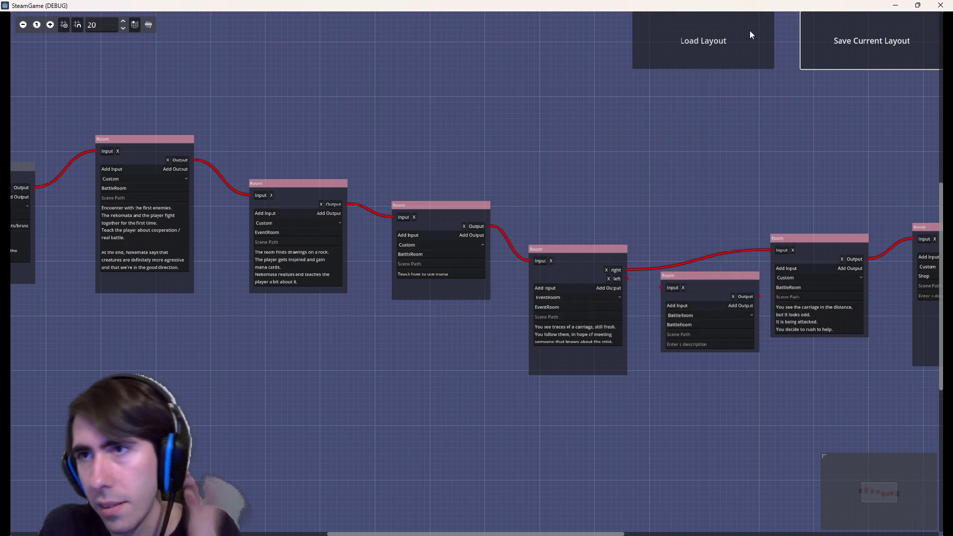
pyautogui.click(943, 5)
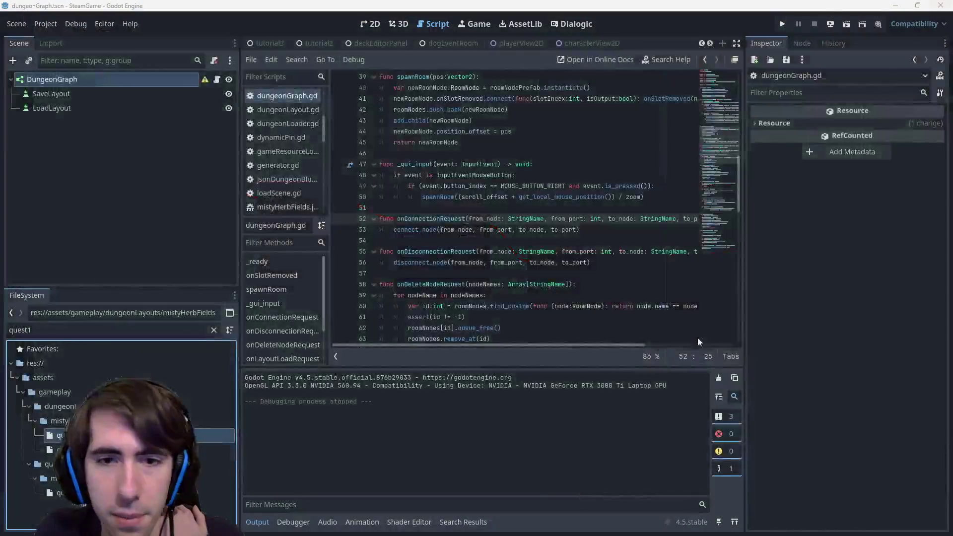
# Step: Run the tutorial3 scene with F6 and pick up the cat girl card to deploy
pyautogui.click(277, 45)
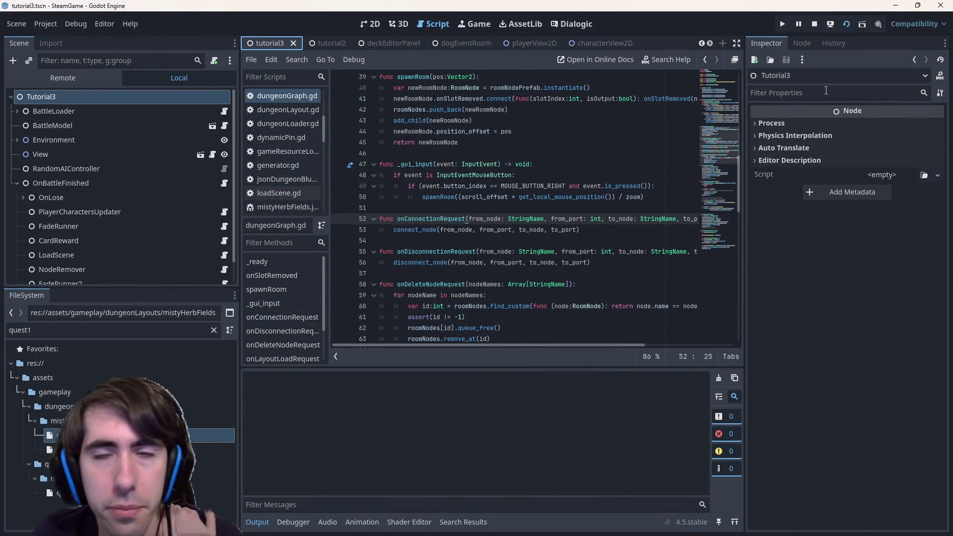
pyautogui.press('F6')
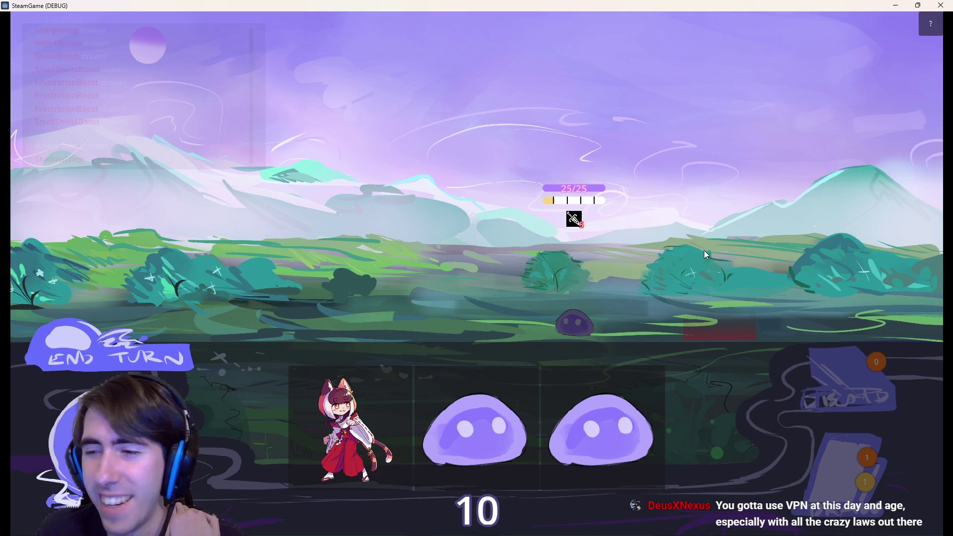
pyautogui.moveTo(375, 414)
pyautogui.mouseDown()
pyautogui.moveTo(416, 282)
pyautogui.moveTo(353, 278)
pyautogui.mouseUp()
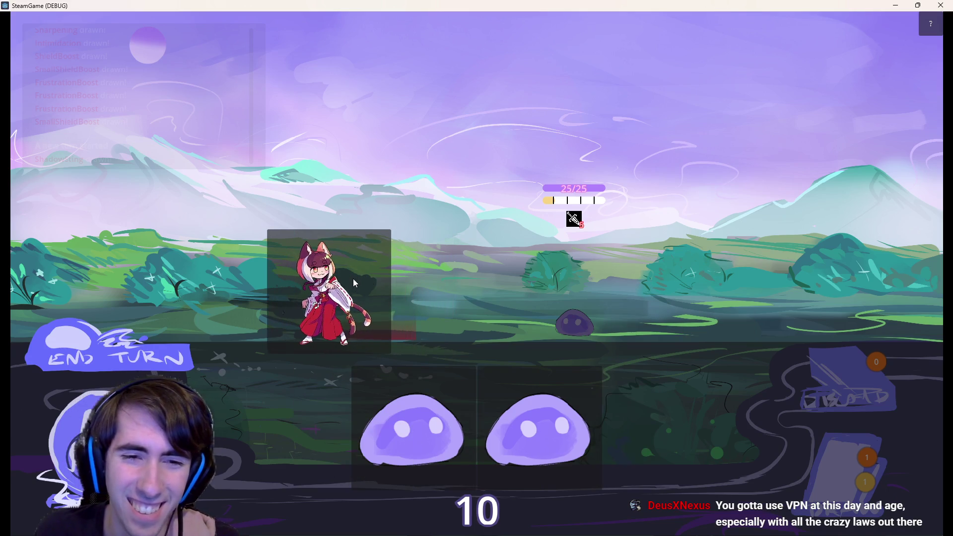
# Step: Deploy the cat girl and slimes, play Shadow Sting on the enemy slime, and end the turn
pyautogui.moveTo(427, 429); pyautogui.dragTo(294, 317)
pyautogui.moveTo(455, 415)
pyautogui.mouseDown()
pyautogui.moveTo(357, 369)
pyautogui.moveTo(247, 293)
pyautogui.mouseUp()
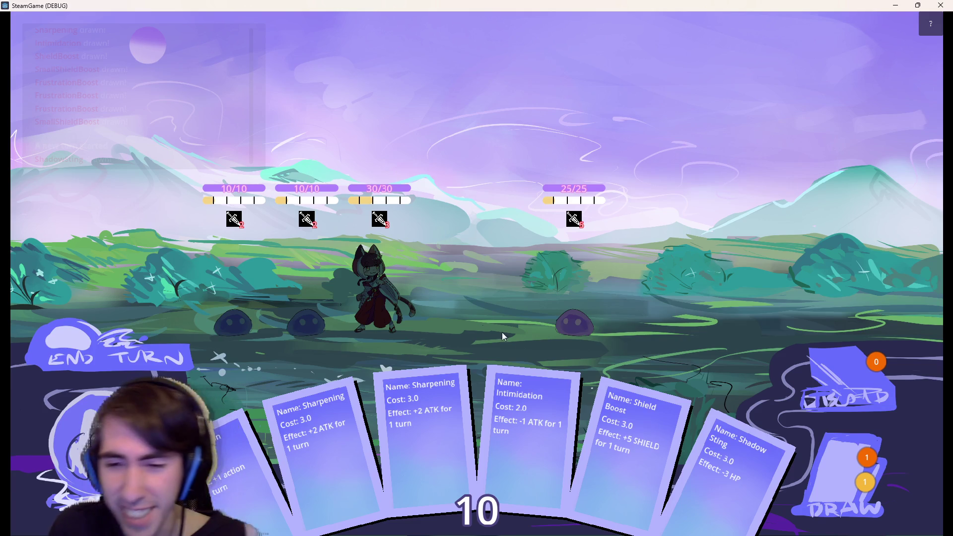
pyautogui.moveTo(698, 410)
pyautogui.mouseDown()
pyautogui.moveTo(627, 323)
pyautogui.moveTo(574, 318)
pyautogui.mouseUp()
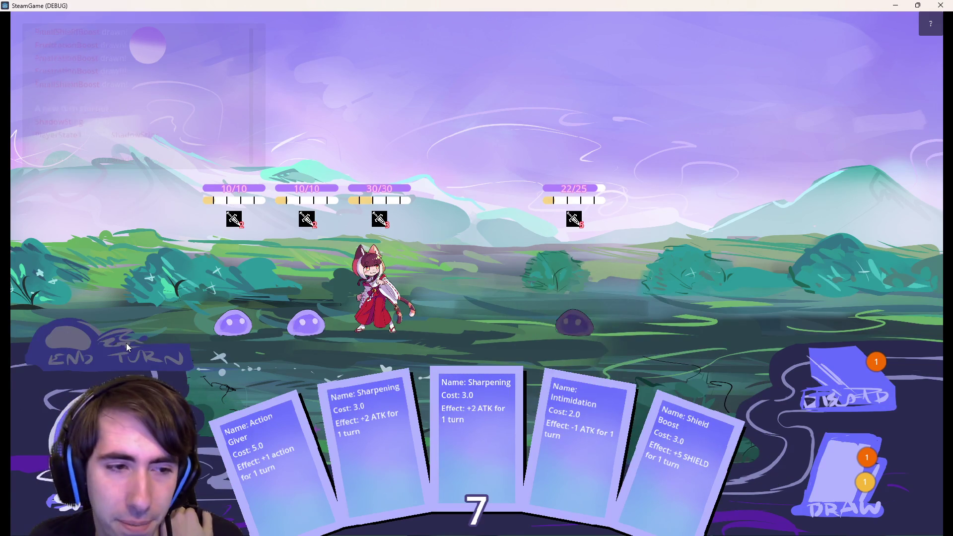
pyautogui.click(110, 354)
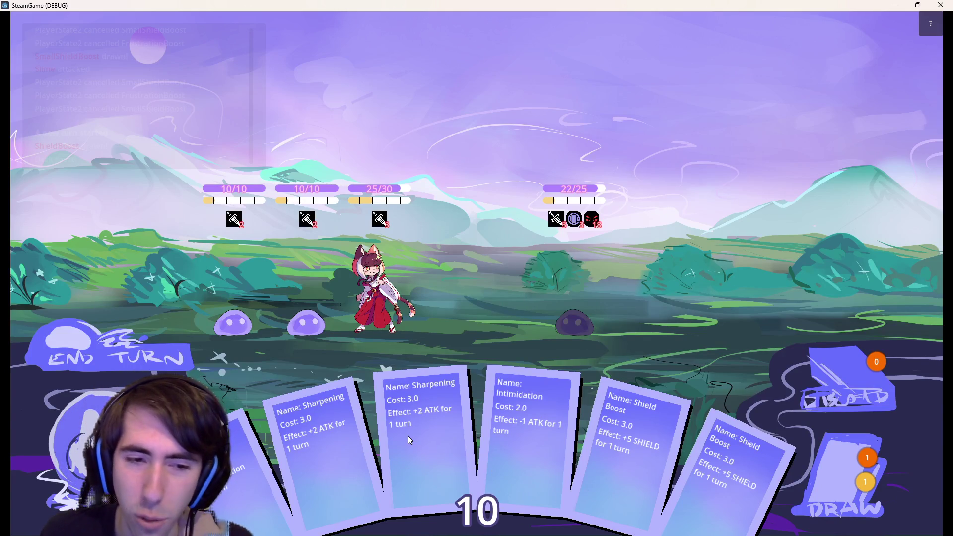
# Step: Shield Boost the cat girl, draw two cards, play Sharpening, end the turn and close the game
pyautogui.moveTo(623, 447)
pyautogui.mouseDown()
pyautogui.moveTo(348, 297)
pyautogui.moveTo(368, 294)
pyautogui.mouseUp()
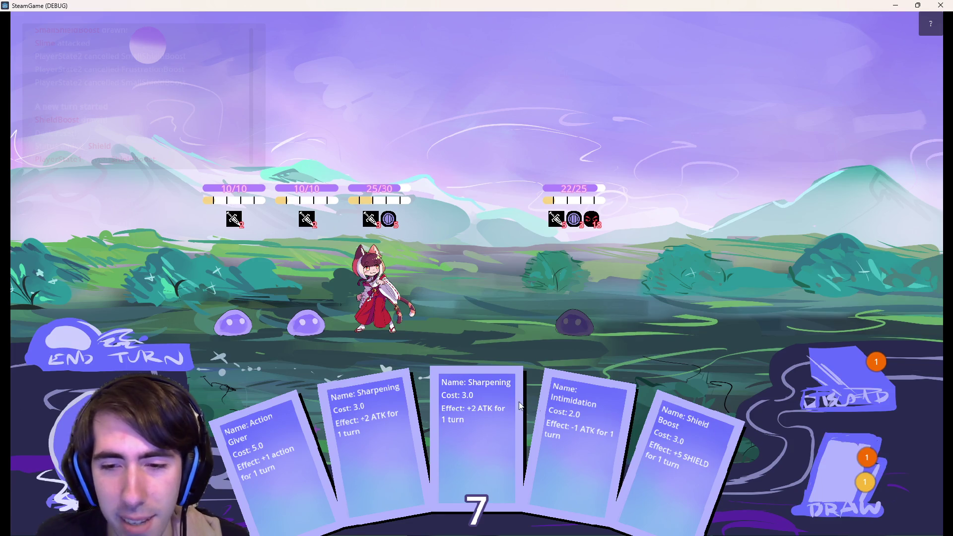
pyautogui.click(858, 484)
pyautogui.click(859, 476)
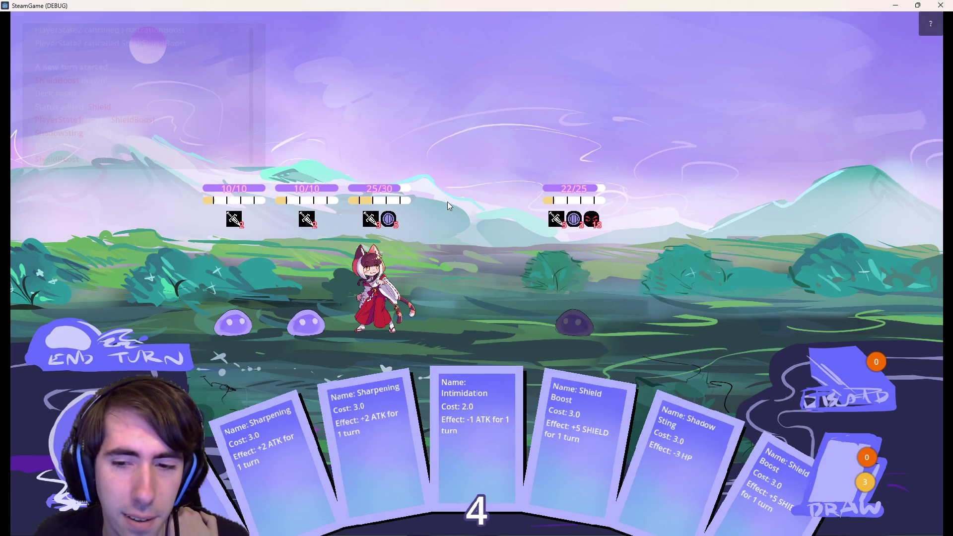
pyautogui.moveTo(383, 418); pyautogui.dragTo(374, 297)
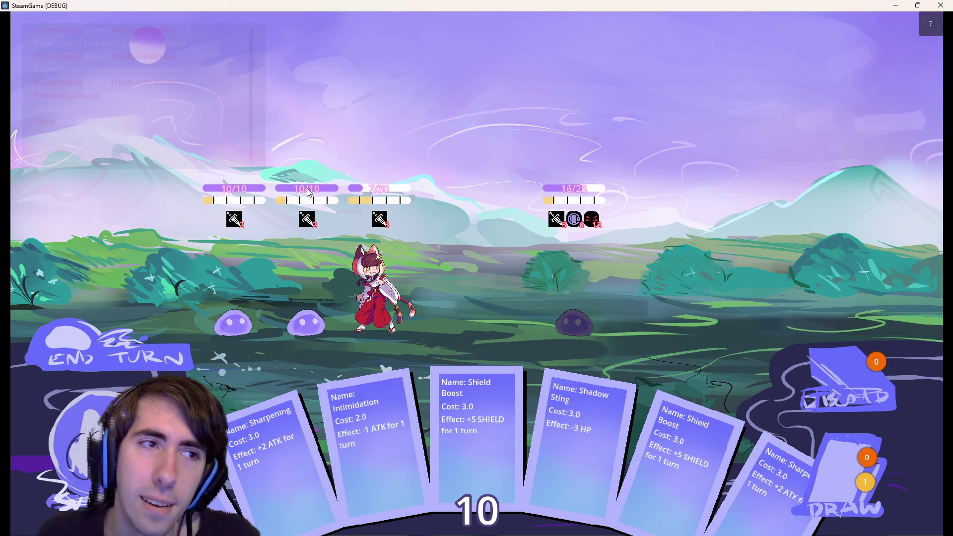
pyautogui.click(135, 364)
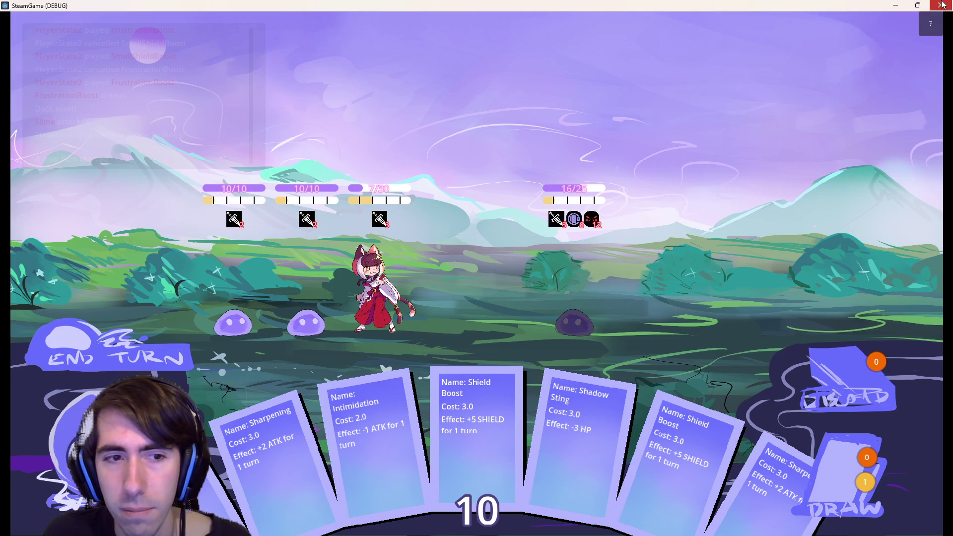
pyautogui.click(941, 4)
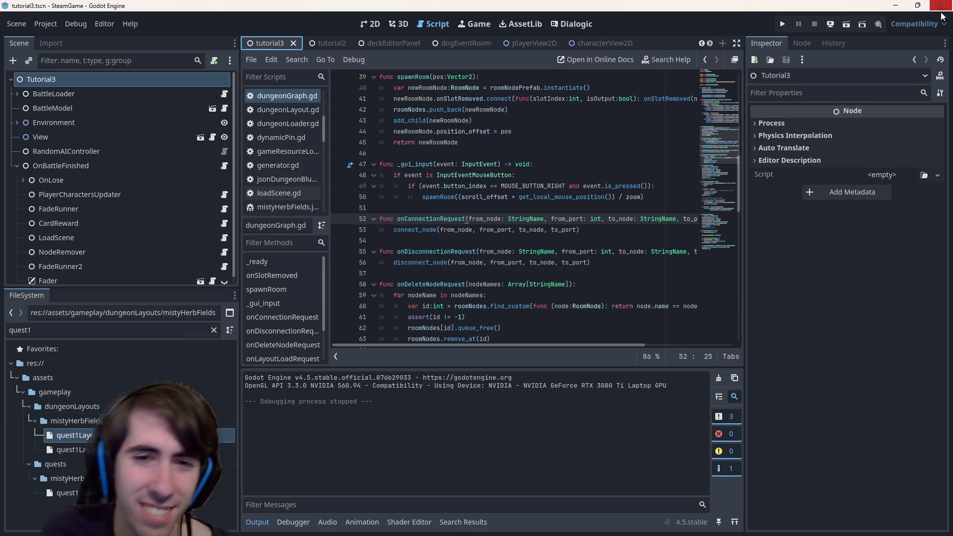
# Step: Place the cursor on empty line 54 of dungeonGraph.gd
pyautogui.click(624, 243)
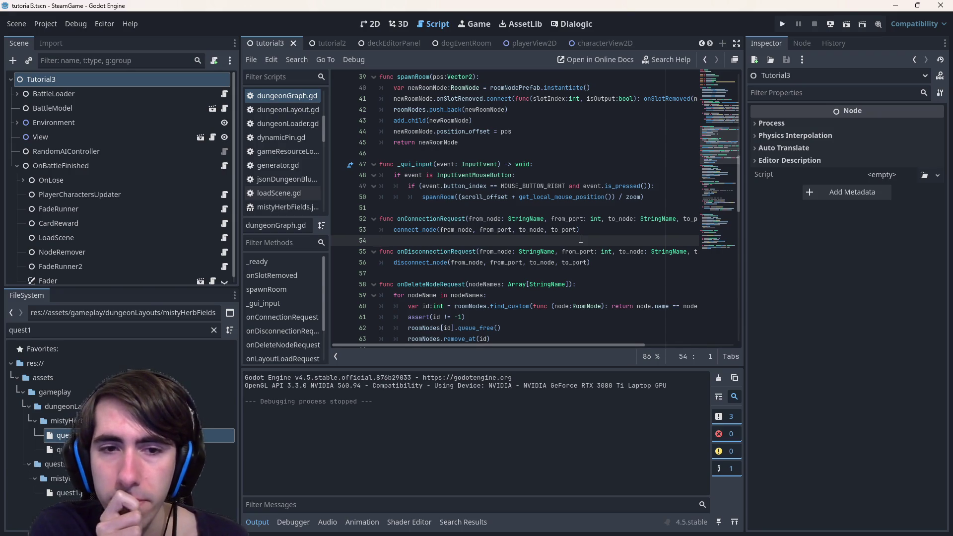
# Step: Open the dungeonGraph scene tab showing DungeonGraph with SaveLayout and LoadLayout
pyautogui.scroll(-5, 472, 40)
pyautogui.click(471, 40)
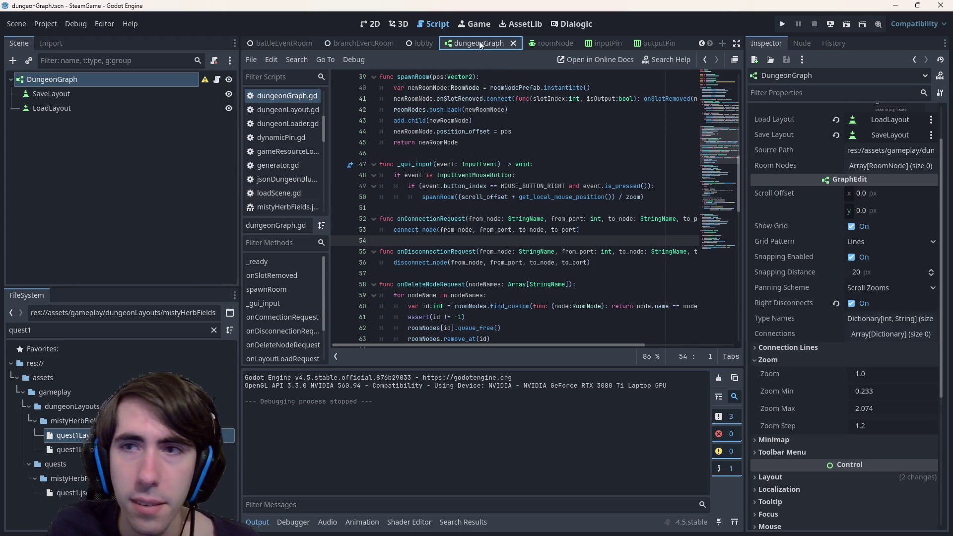
# Step: Run the dungeonGraph scene to show the empty graph grid editor
pyautogui.click(846, 26)
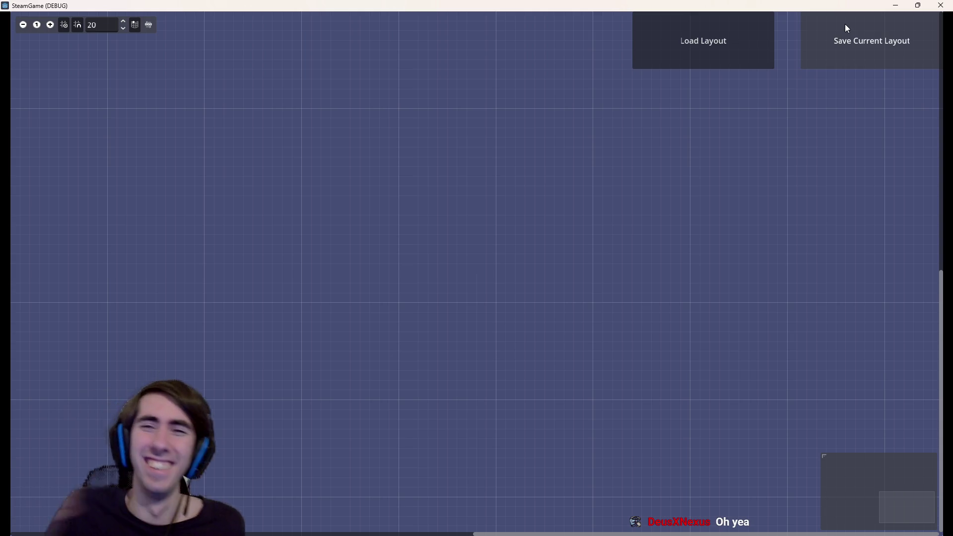
# Step: Load the quest1_temp layout from the mistyHerbFields folder into the graph editor
pyautogui.click(742, 33)
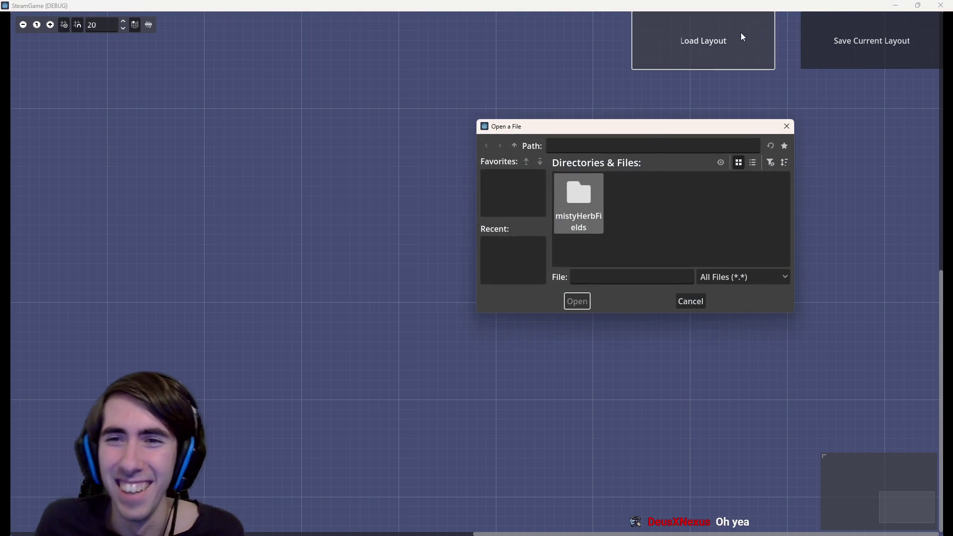
pyautogui.doubleClick(582, 189)
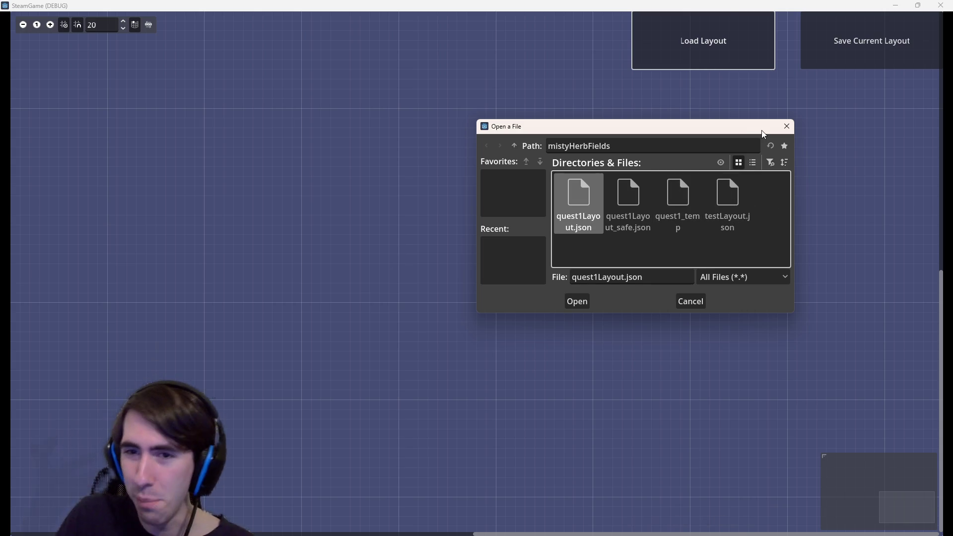
pyautogui.click(631, 205)
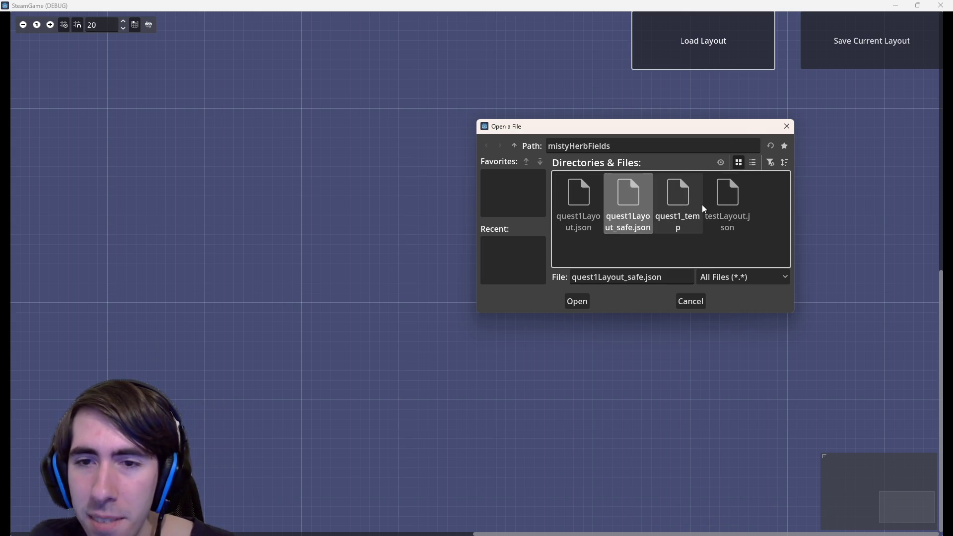
pyautogui.click(681, 199)
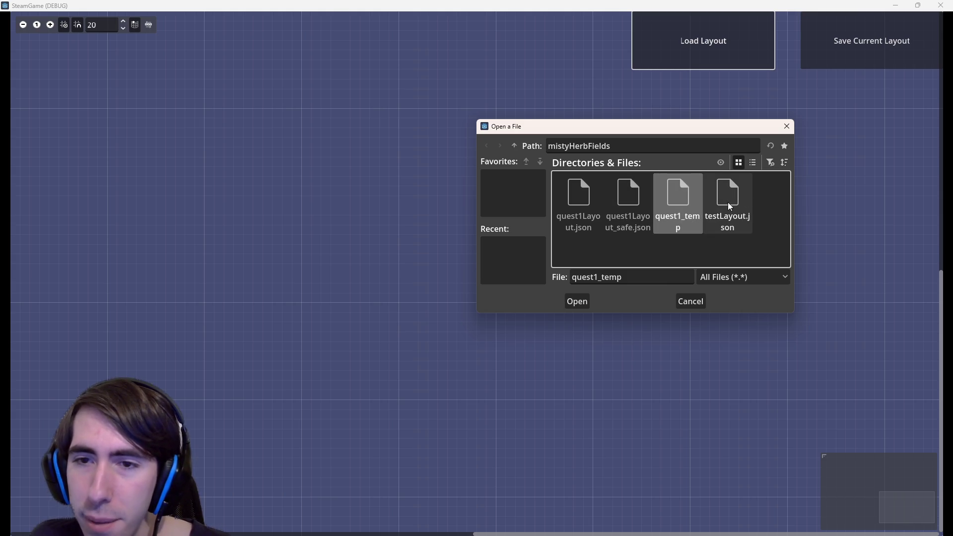
pyautogui.doubleClick(678, 206)
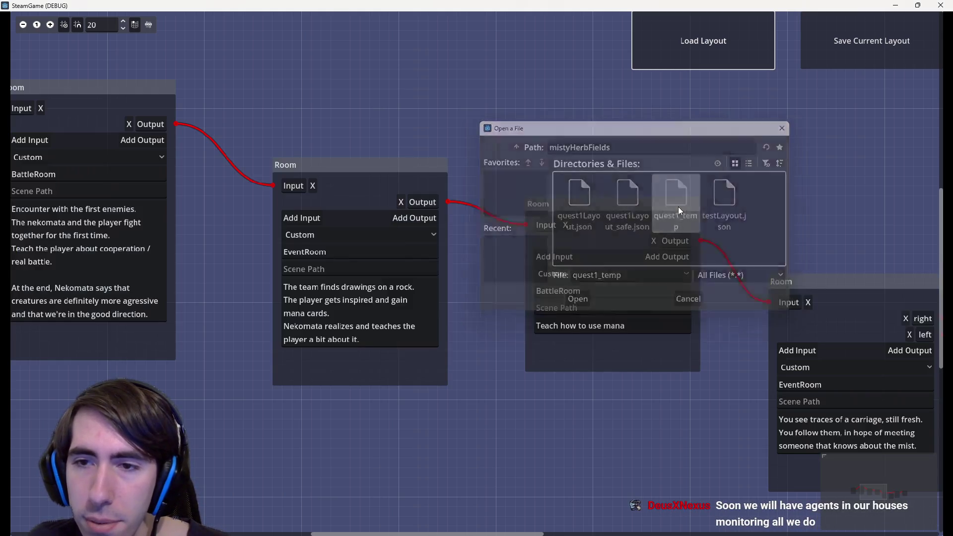
pyautogui.scroll(-1, 589, 169)
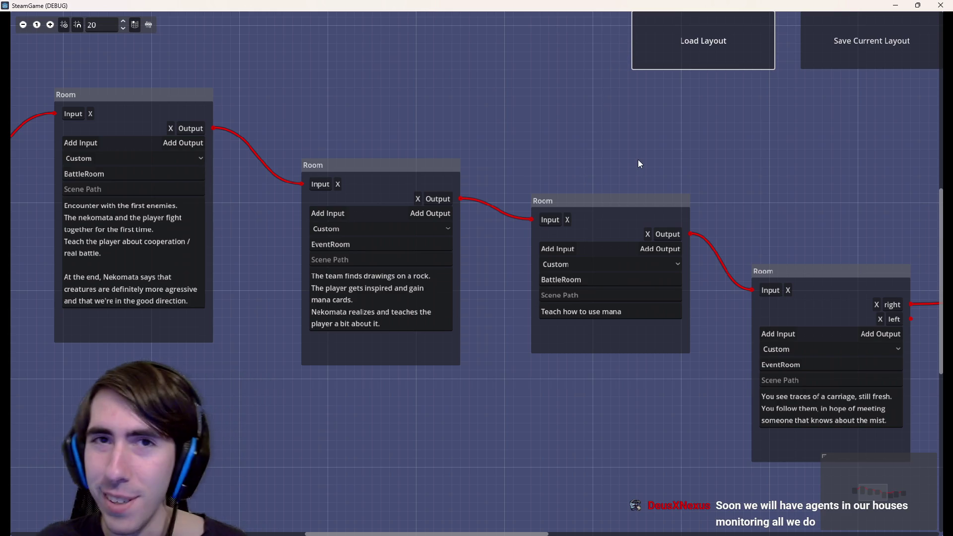
pyautogui.moveTo(472, 74)
pyautogui.mouseDown()
pyautogui.moveTo(540, 91)
pyautogui.moveTo(854, 98)
pyautogui.moveTo(451, 64)
pyautogui.moveTo(319, 69)
pyautogui.mouseUp()
pyautogui.moveTo(834, 94)
pyautogui.mouseDown()
pyautogui.moveTo(415, 88)
pyautogui.moveTo(349, 99)
pyautogui.moveTo(190, 90)
pyautogui.moveTo(811, 117)
pyautogui.mouseUp()
pyautogui.moveTo(585, 132); pyautogui.dragTo(734, 135)
pyautogui.scroll(-1, 641, 154)
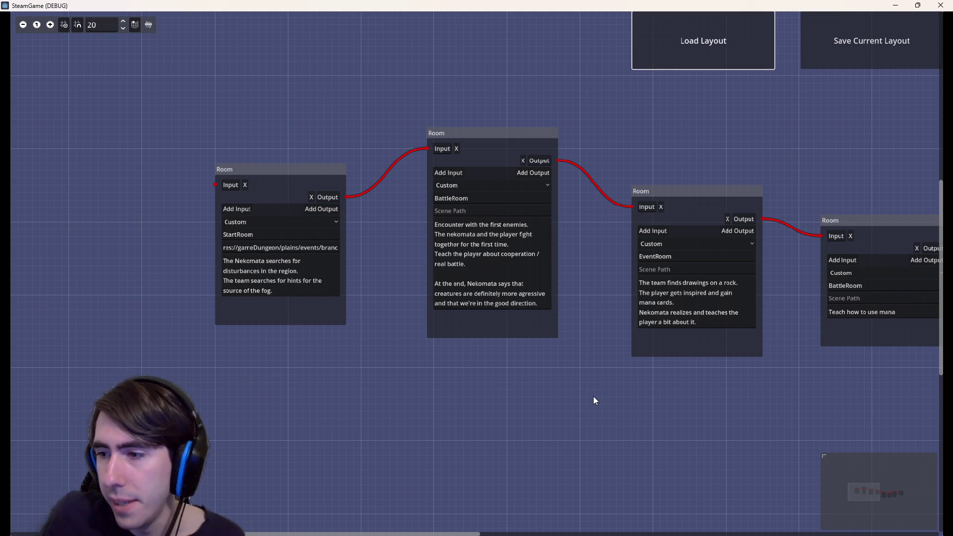
pyautogui.moveTo(595, 400); pyautogui.dragTo(526, 388)
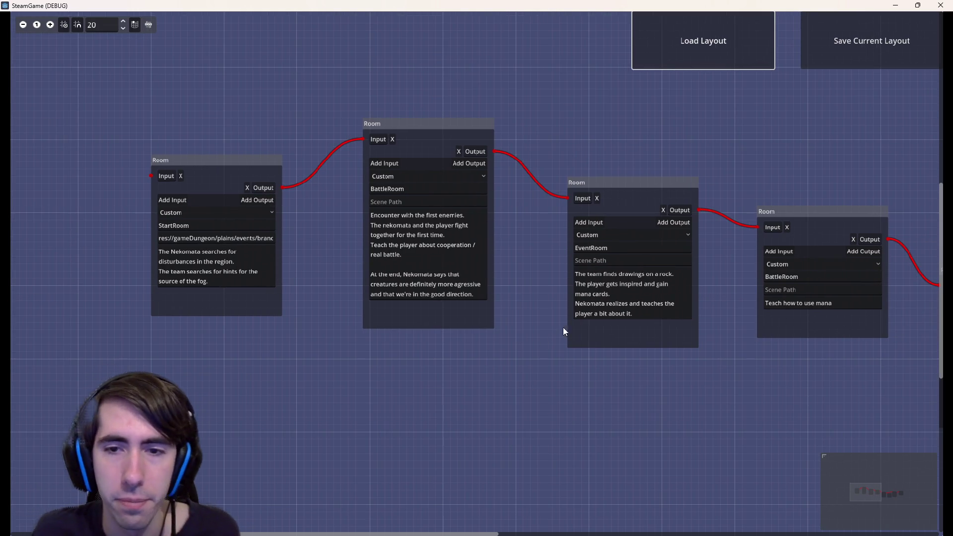
pyautogui.moveTo(695, 344)
pyautogui.mouseDown()
pyautogui.moveTo(585, 369)
pyautogui.moveTo(423, 261)
pyautogui.mouseUp()
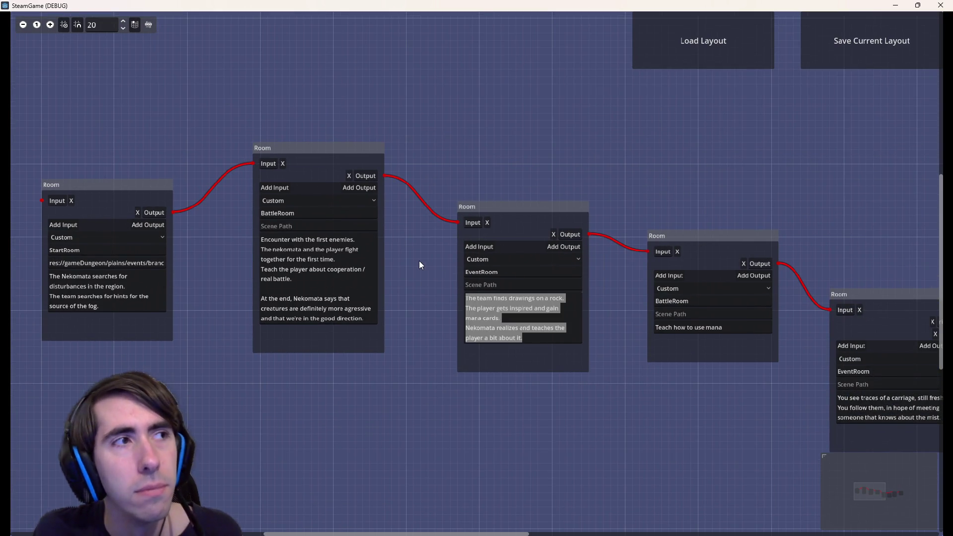
pyautogui.moveTo(529, 216); pyautogui.dragTo(356, 172)
pyautogui.moveTo(634, 206)
pyautogui.mouseDown()
pyautogui.moveTo(383, 121)
pyautogui.moveTo(282, 109)
pyautogui.mouseUp()
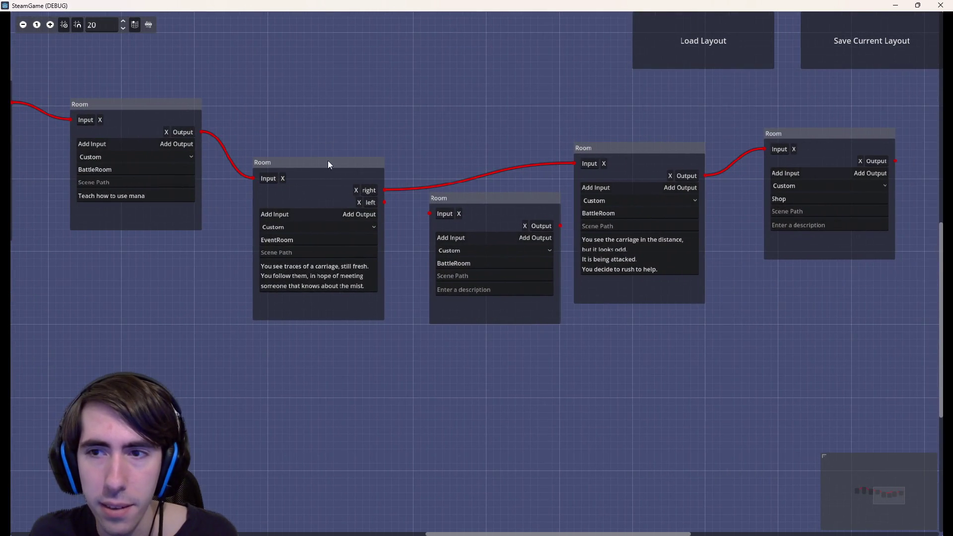
pyautogui.moveTo(281, 363); pyautogui.dragTo(444, 383)
pyautogui.scroll(1, 357, 342)
pyautogui.moveTo(357, 342); pyautogui.dragTo(614, 394)
pyautogui.moveTo(458, 352); pyautogui.dragTo(579, 359)
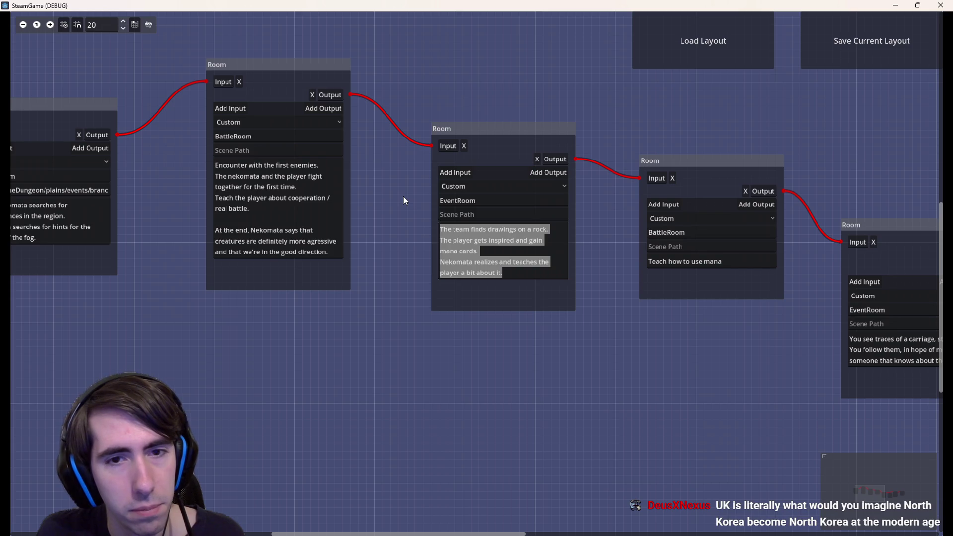
pyautogui.moveTo(559, 350)
pyautogui.mouseDown()
pyautogui.moveTo(96, 345)
pyautogui.moveTo(705, 357)
pyautogui.moveTo(130, 370)
pyautogui.moveTo(478, 353)
pyautogui.mouseUp()
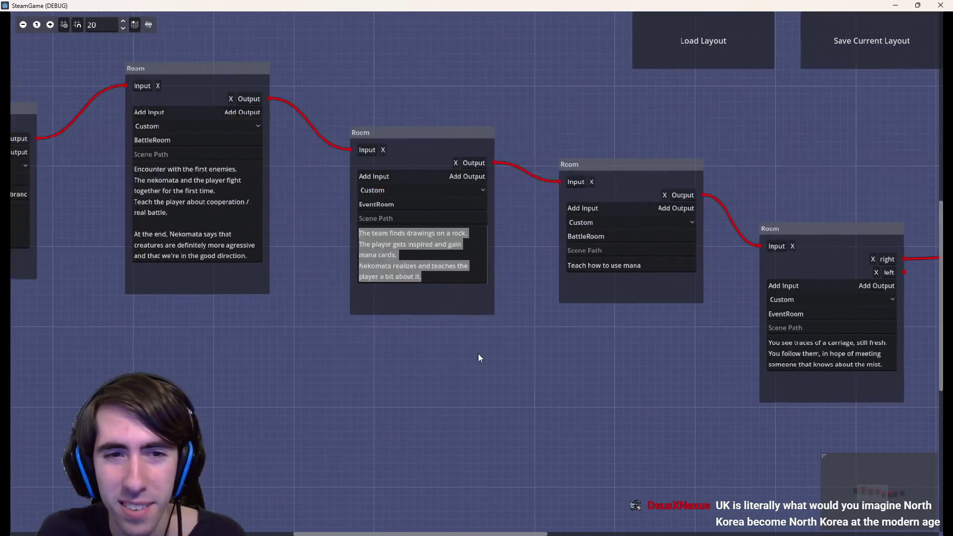
pyautogui.click(443, 273)
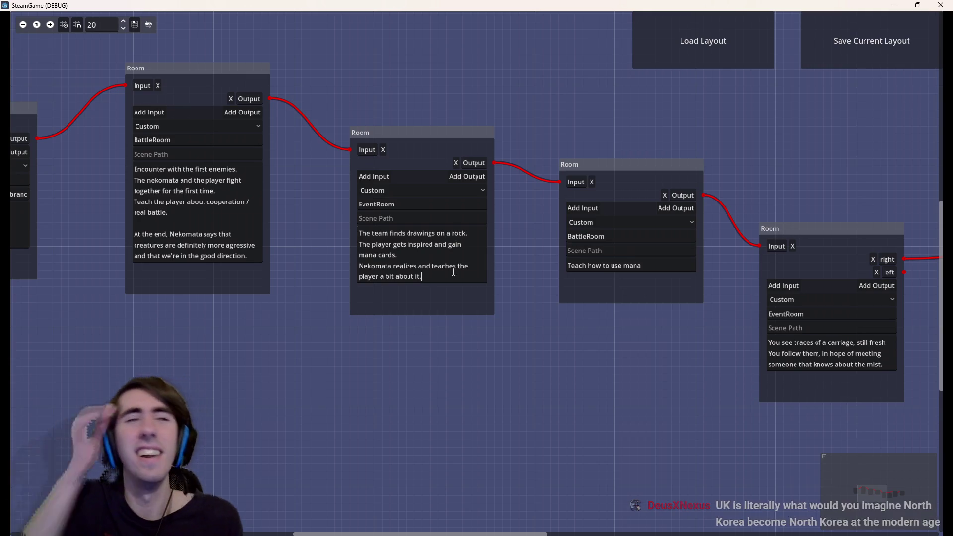
pyautogui.hotkey('ctrl', 'a')
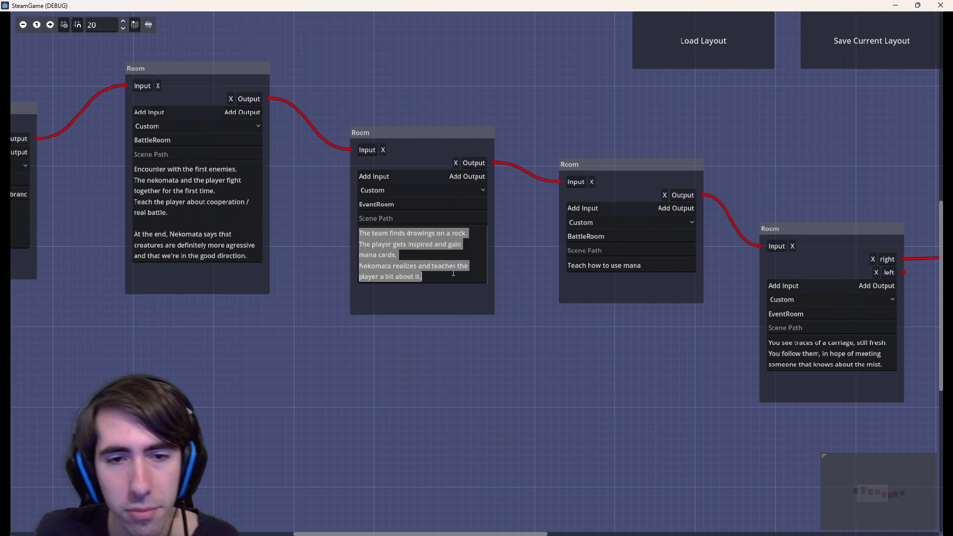
pyautogui.hscroll(-4, 366, 411)
pyautogui.hscroll(-3, 395, 391)
pyautogui.scroll(-2, 450, 316)
pyautogui.scroll(3, 641, 344)
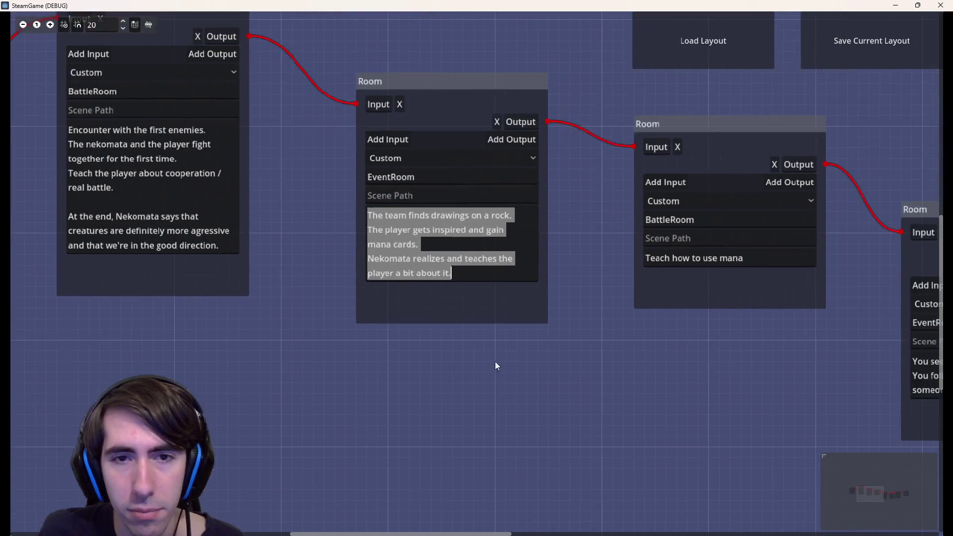
pyautogui.scroll(-1, 469, 251)
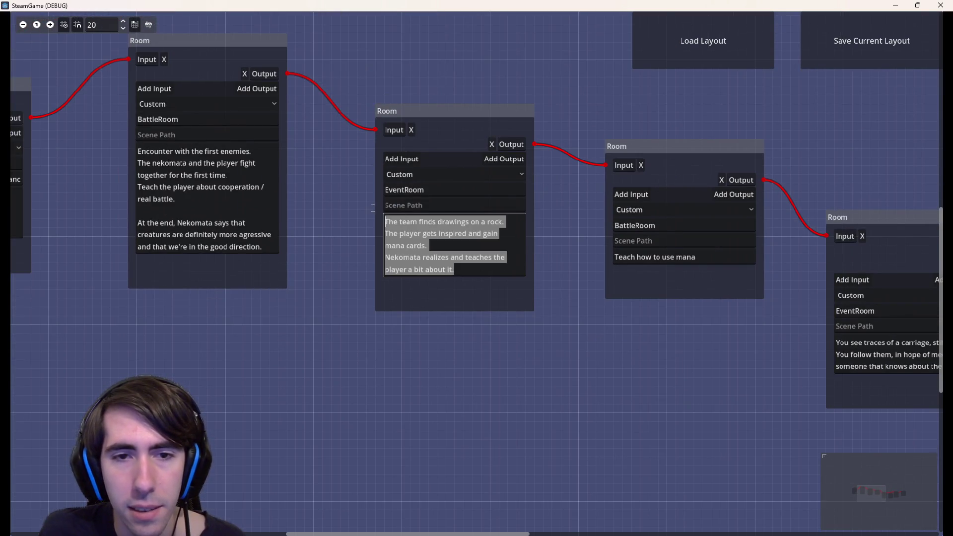
pyautogui.moveTo(735, 360)
pyautogui.mouseDown()
pyautogui.moveTo(305, 321)
pyautogui.moveTo(473, 352)
pyautogui.moveTo(238, 315)
pyautogui.moveTo(537, 321)
pyautogui.mouseUp()
pyautogui.scroll(-1, 301, 320)
pyautogui.scroll(-1, 237, 315)
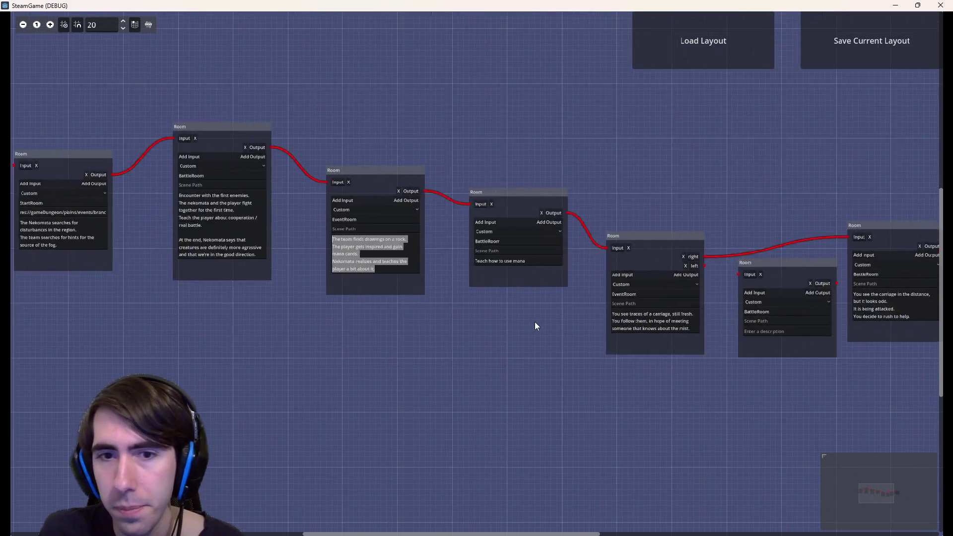
pyautogui.scroll(2, 428, 312)
pyautogui.scroll(1, 428, 312)
pyautogui.moveTo(427, 312); pyautogui.dragTo(575, 318)
pyautogui.moveTo(522, 331); pyautogui.dragTo(433, 369)
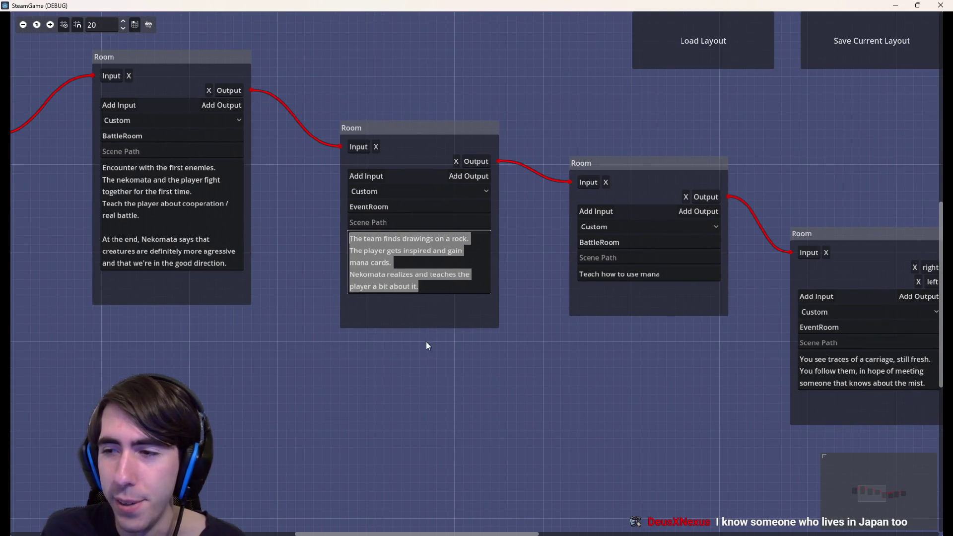
pyautogui.moveTo(541, 267); pyautogui.dragTo(672, 392)
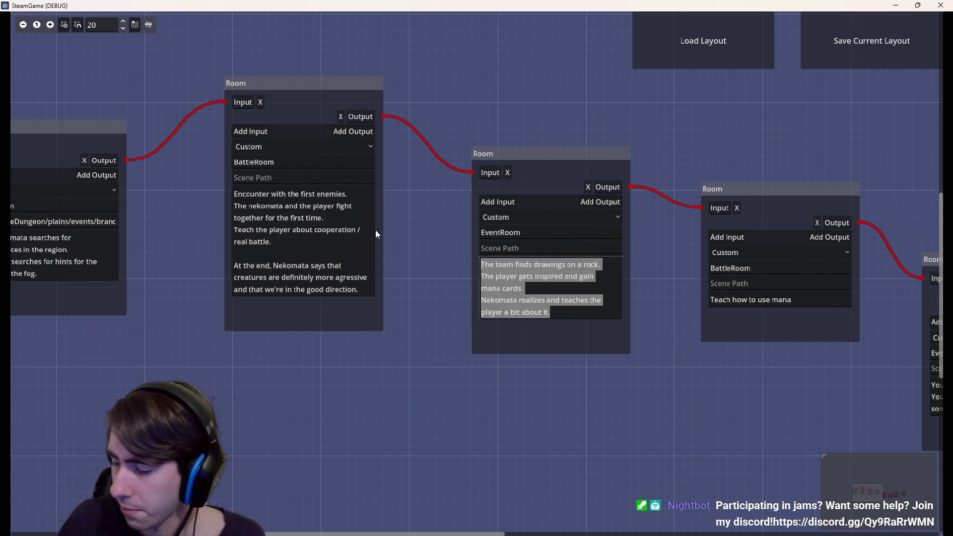
# Step: Select the closing paragraph of the first-encounter room description
pyautogui.moveTo(235, 254); pyautogui.dragTo(359, 291)
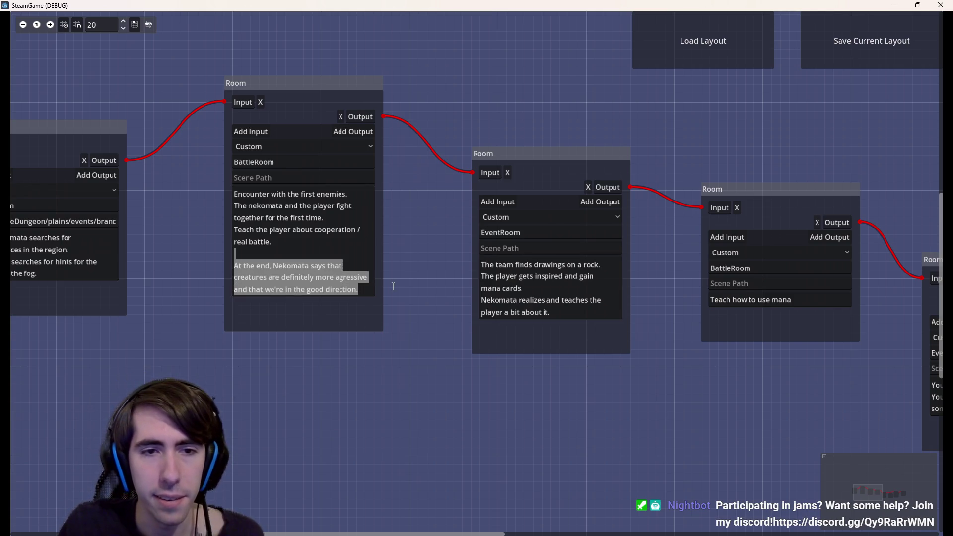
pyautogui.scroll(-1, 505, 347)
pyautogui.scroll(1, 186, 343)
pyautogui.scroll(1, 282, 377)
pyautogui.scroll(1, 282, 381)
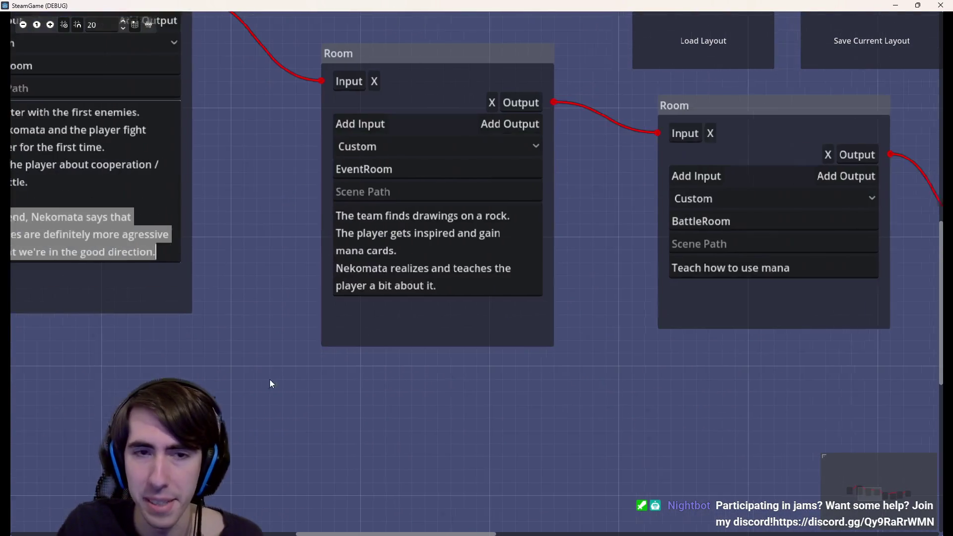
pyautogui.scroll(-1, 298, 387)
pyautogui.scroll(2, 333, 401)
pyautogui.hscroll(-1, 333, 401)
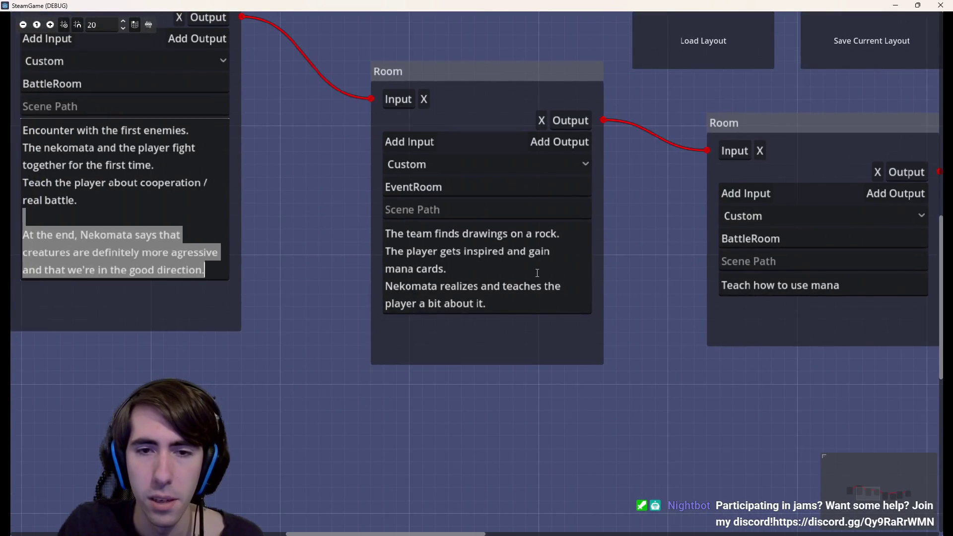
# Step: Select the whole rock-drawings description, then switch to the K Manga browser window
pyautogui.moveTo(566, 296); pyautogui.dragTo(445, 252)
pyautogui.click(450, 269)
pyautogui.moveTo(506, 304)
pyautogui.mouseDown()
pyautogui.moveTo(417, 251)
pyautogui.moveTo(324, 170)
pyautogui.mouseUp()
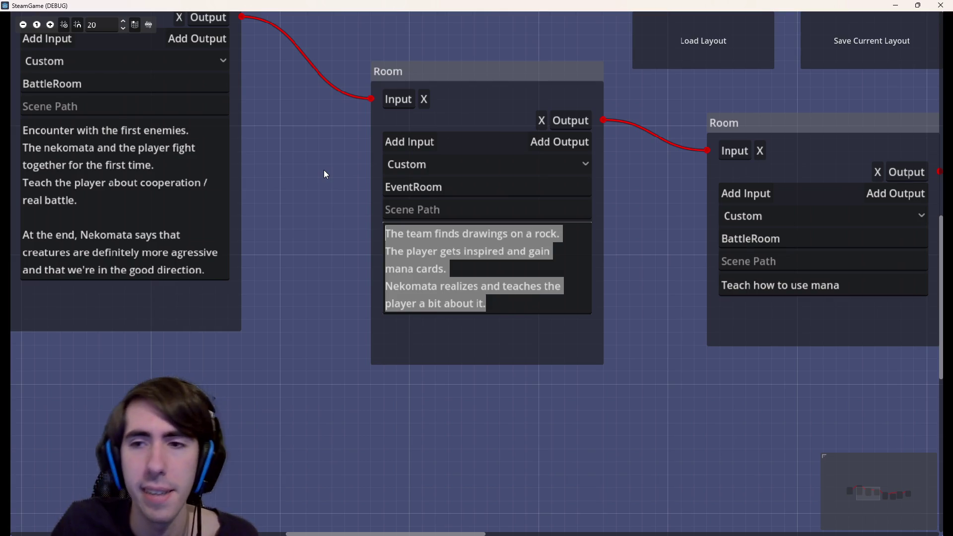
pyautogui.scroll(-2, 693, 346)
pyautogui.hscroll(3, 429, 392)
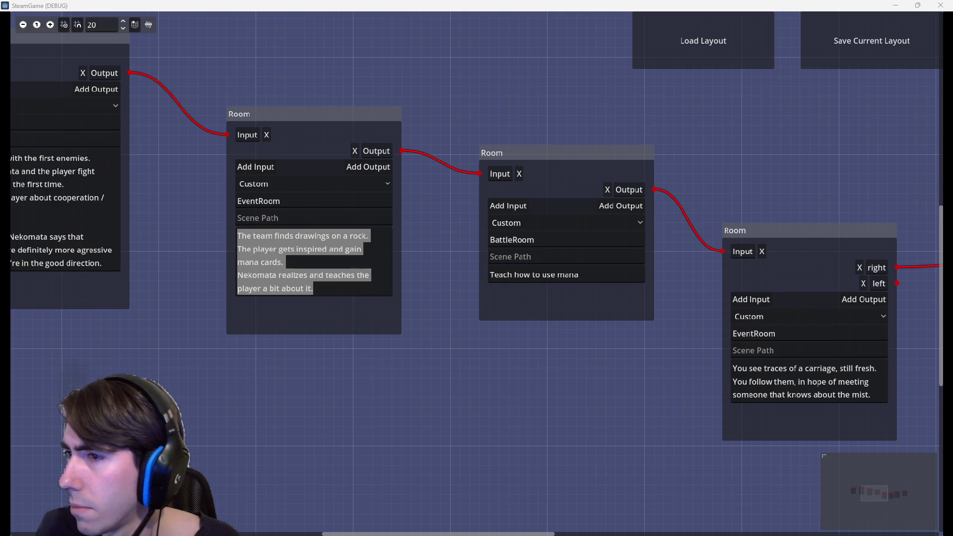
pyautogui.hotkey('alt', 'Tab')
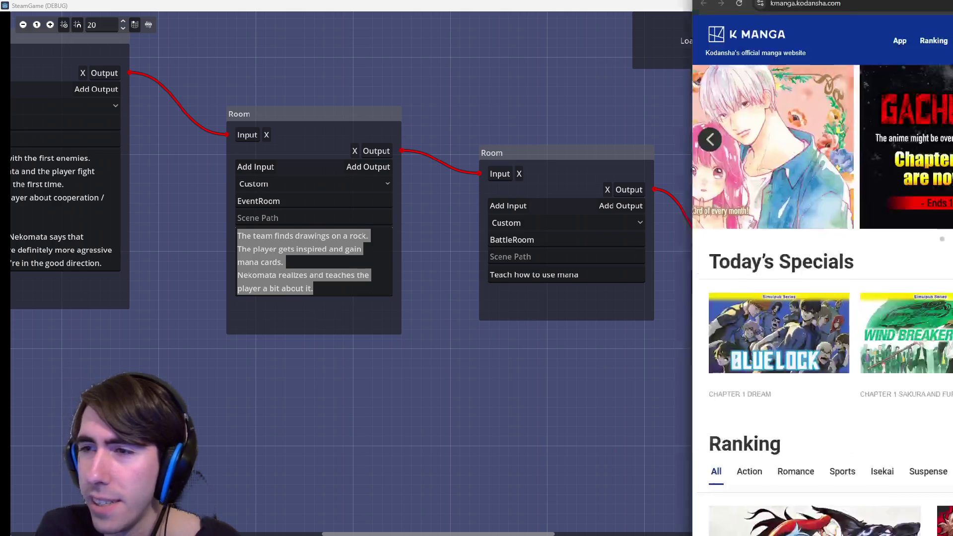
# Step: Scroll down through K Manga's genre rows, then minimize Chrome to reveal SteamGame
pyautogui.scroll(-10, 628, 331)
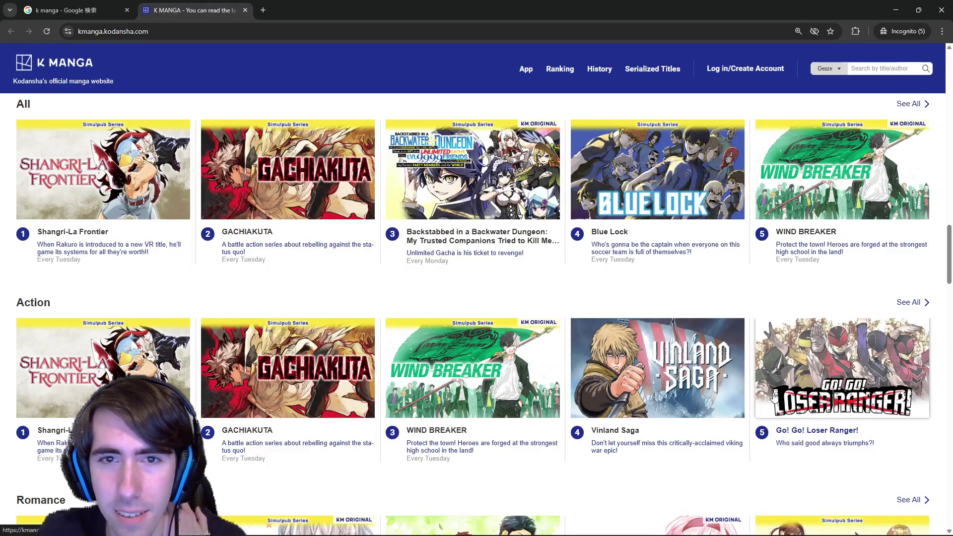
pyautogui.scroll(-1, 774, 397)
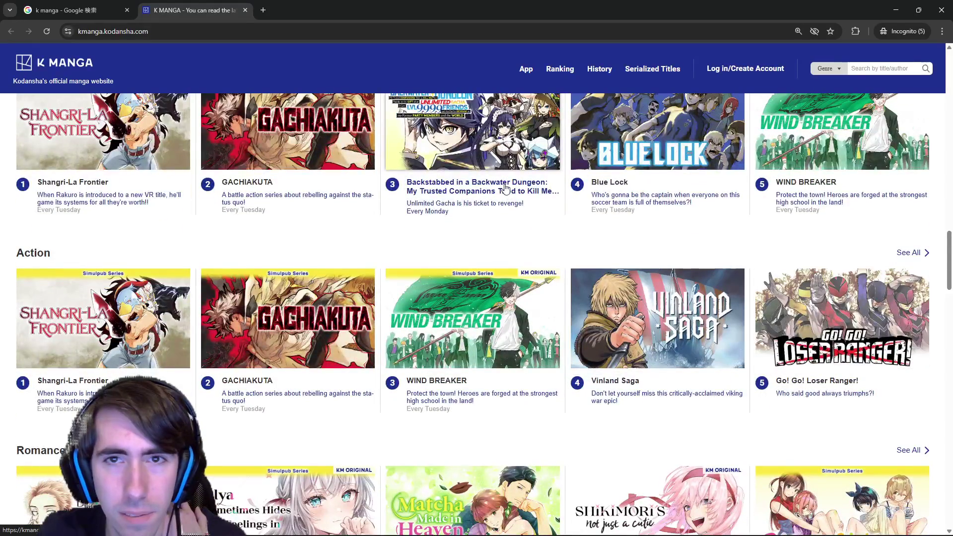
pyautogui.scroll(-5, 507, 192)
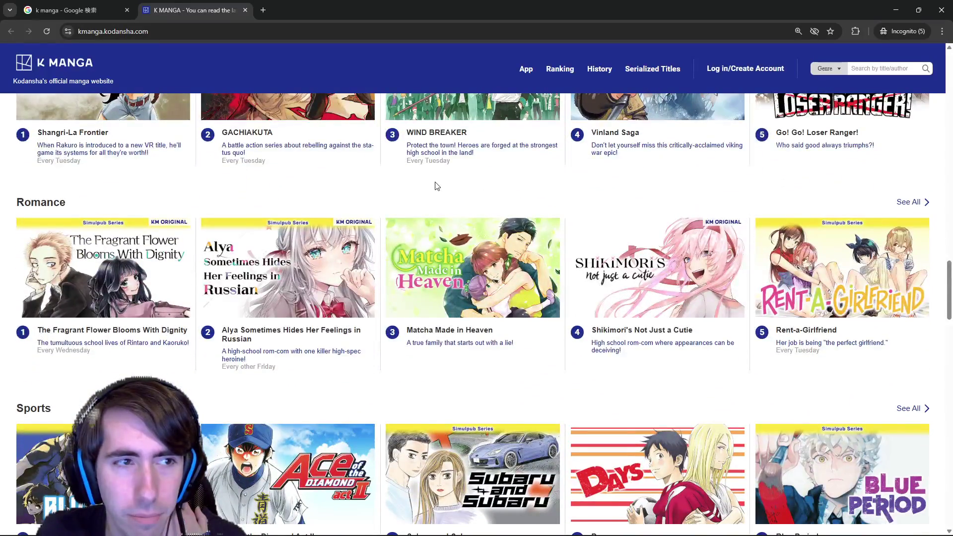
pyautogui.scroll(-8, 436, 187)
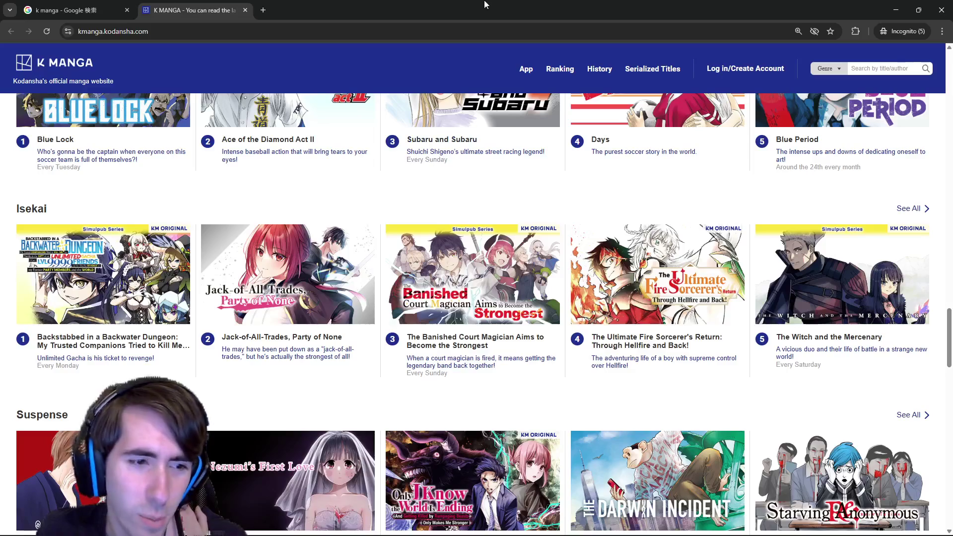
pyautogui.press('super+Down')
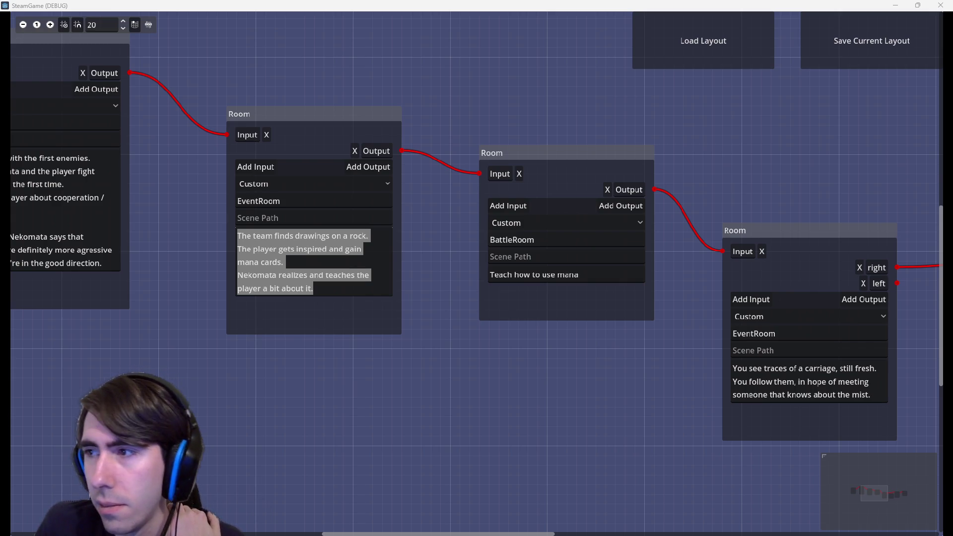
# Step: Bring up the k manga censorship image results, then move the browser aside to reveal the room graph
pyautogui.hotkey('alt', 'Tab')
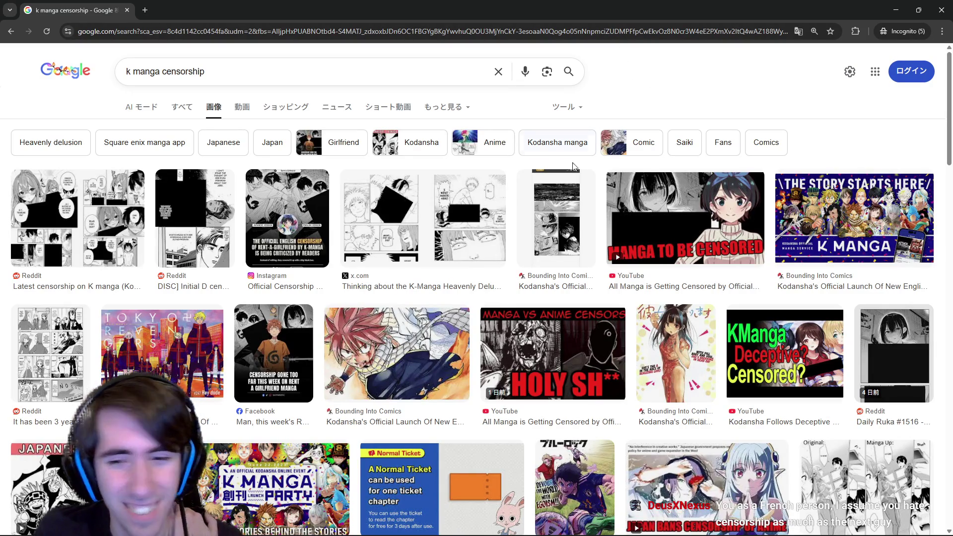
pyautogui.moveTo(631, 4)
pyautogui.mouseDown()
pyautogui.moveTo(602, 15)
pyautogui.moveTo(952, 362)
pyautogui.mouseUp()
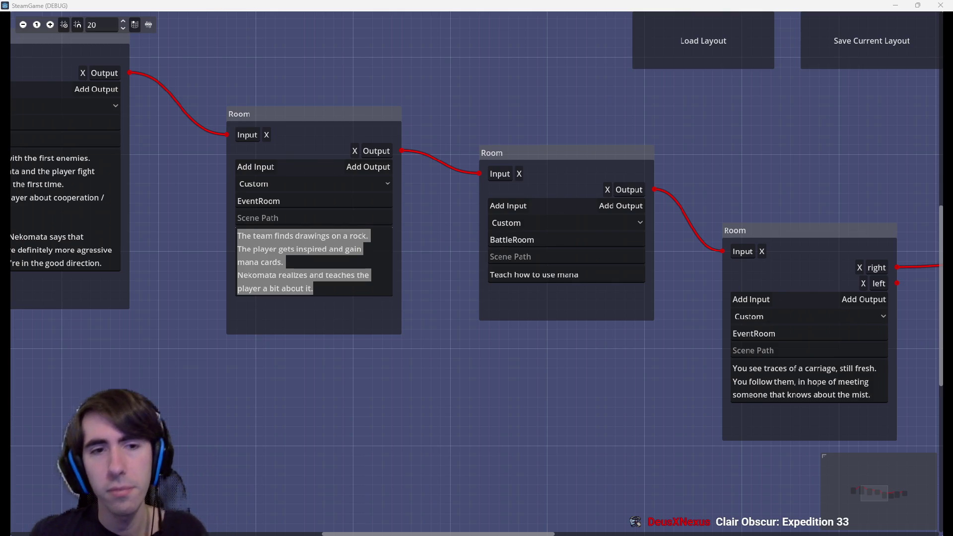
# Step: Zoom out and pan across the room graph, then return to the league of legends movie results
pyautogui.scroll(-2, 443, 284)
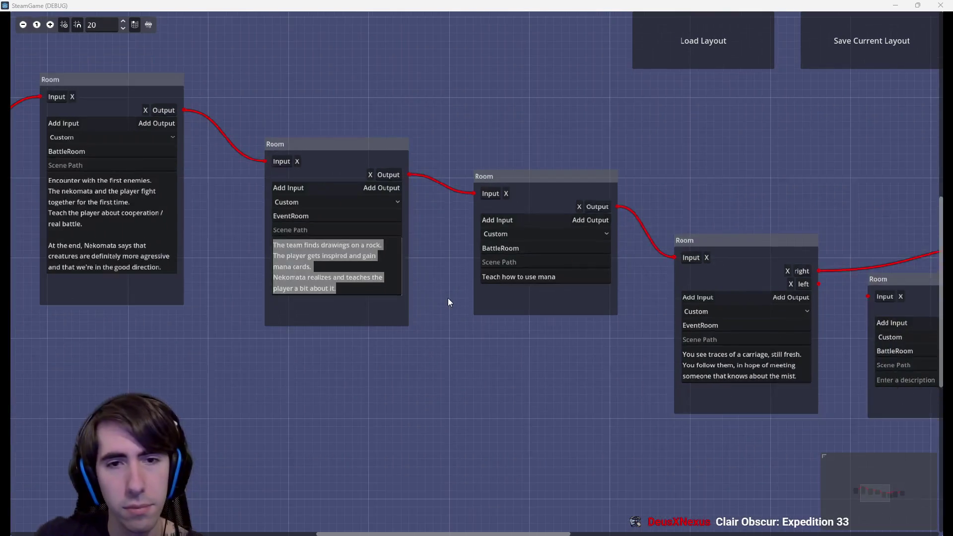
pyautogui.moveTo(447, 298); pyautogui.dragTo(497, 294)
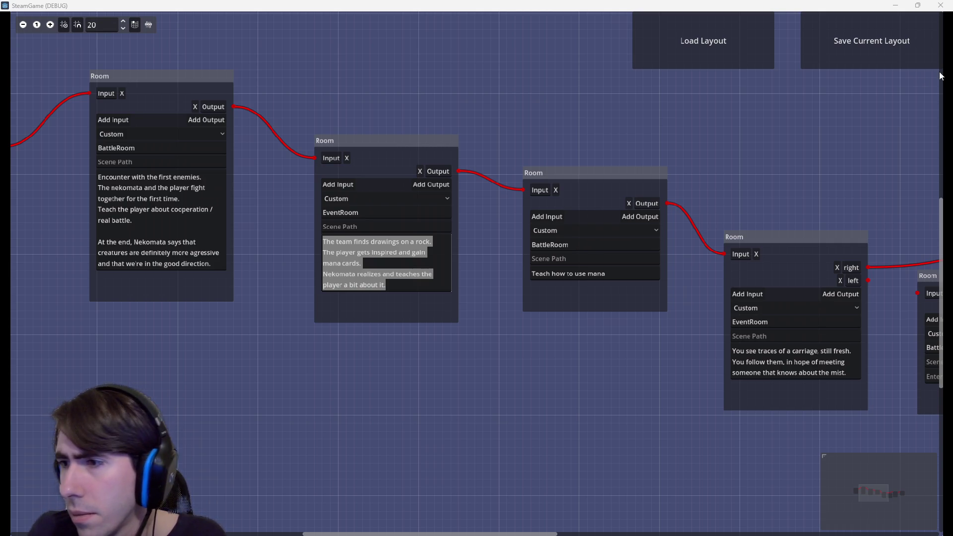
pyautogui.hotkey('alt', 'Tab')
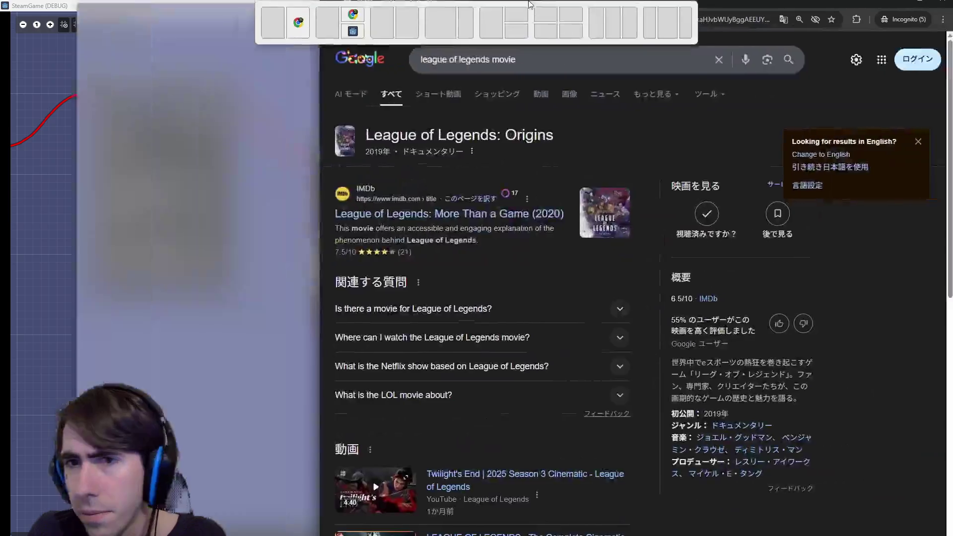
# Step: Refine the search to 'league of legends movie with jinx'
pyautogui.scroll(-15, 97, 196)
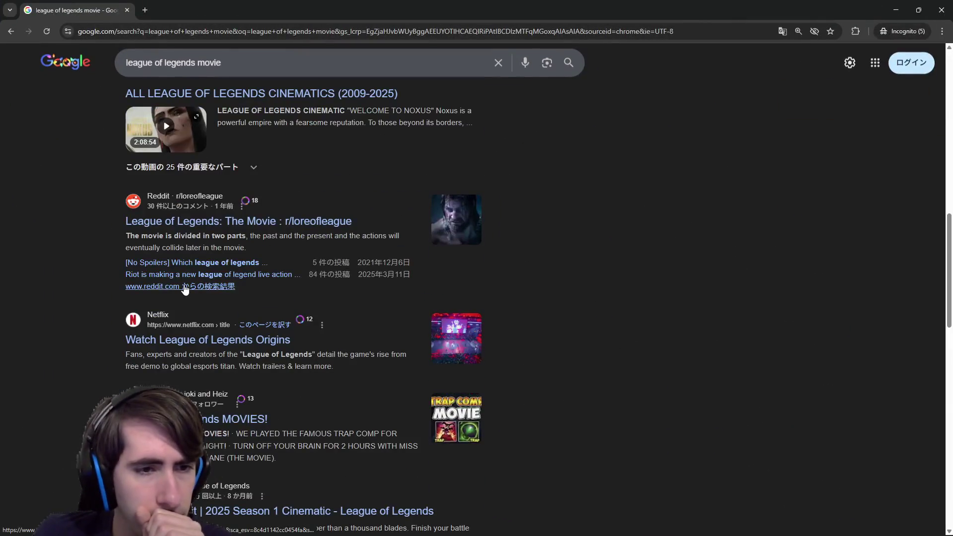
pyautogui.scroll(-6, 293, 403)
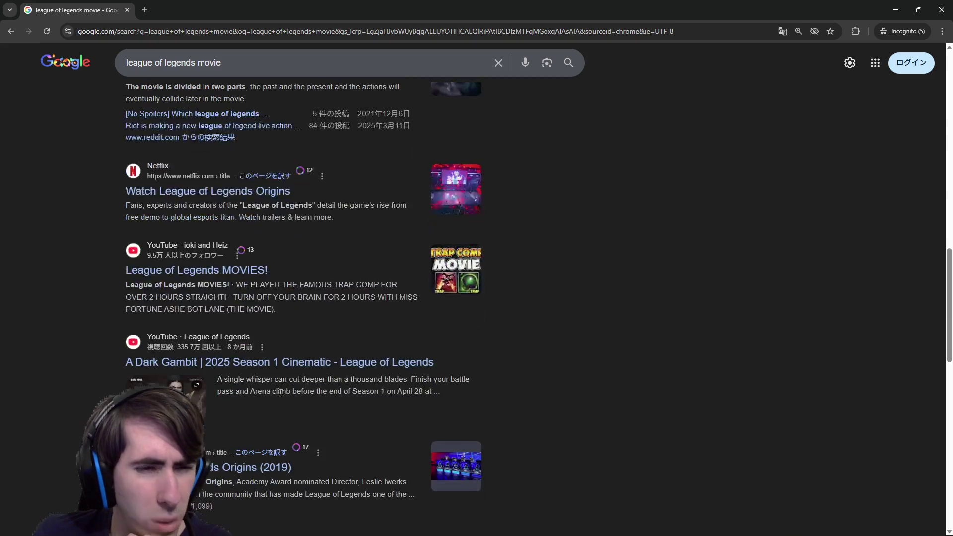
pyautogui.scroll(-2, 595, 413)
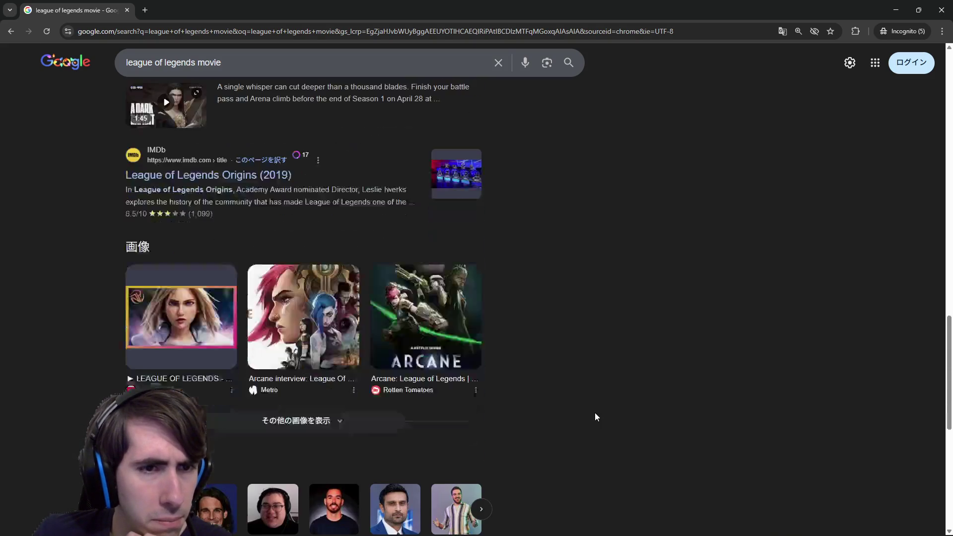
pyautogui.scroll(-8, 547, 341)
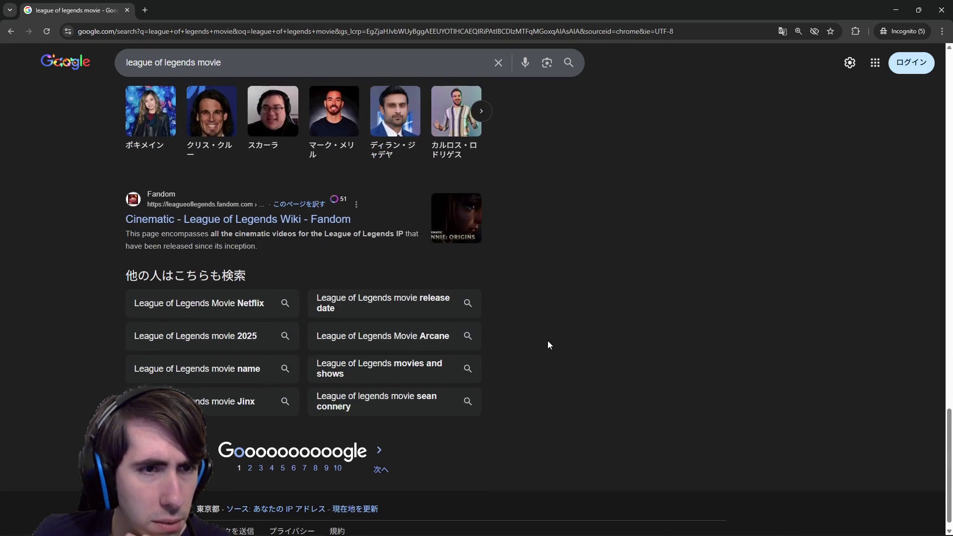
pyautogui.scroll(5, 531, 286)
pyautogui.scroll(10, 531, 285)
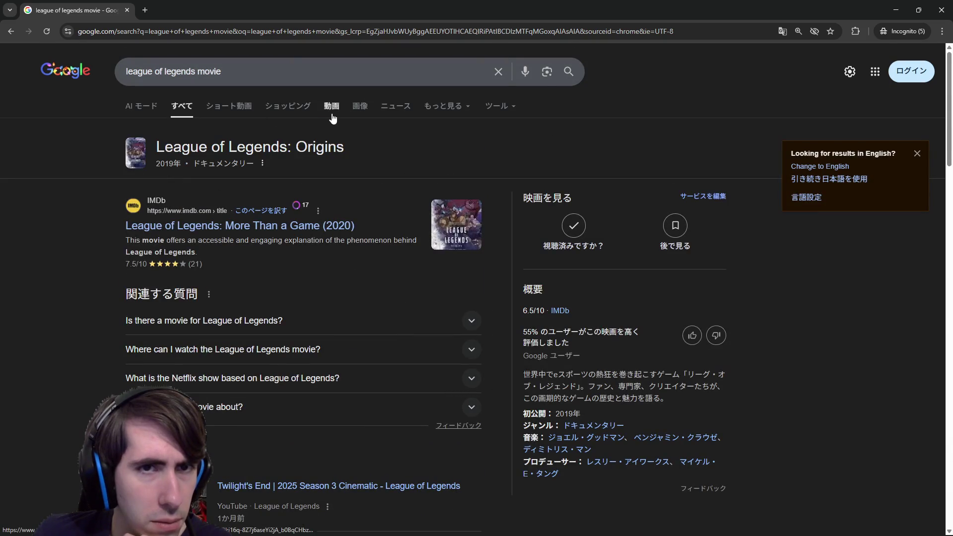
pyautogui.click(330, 69)
pyautogui.write('with jinx')
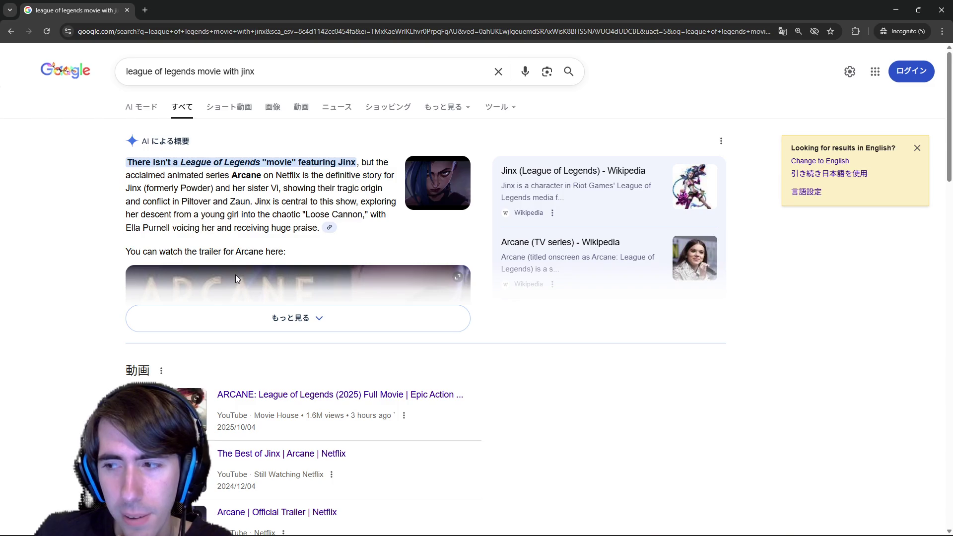
# Step: Expand the AI overview, highlight the series' 2021-2024 seasons detail, and append 'arcane moviecompany' to the query
pyautogui.click(301, 322)
pyautogui.scroll(-6, 300, 326)
pyautogui.scroll(6, 301, 325)
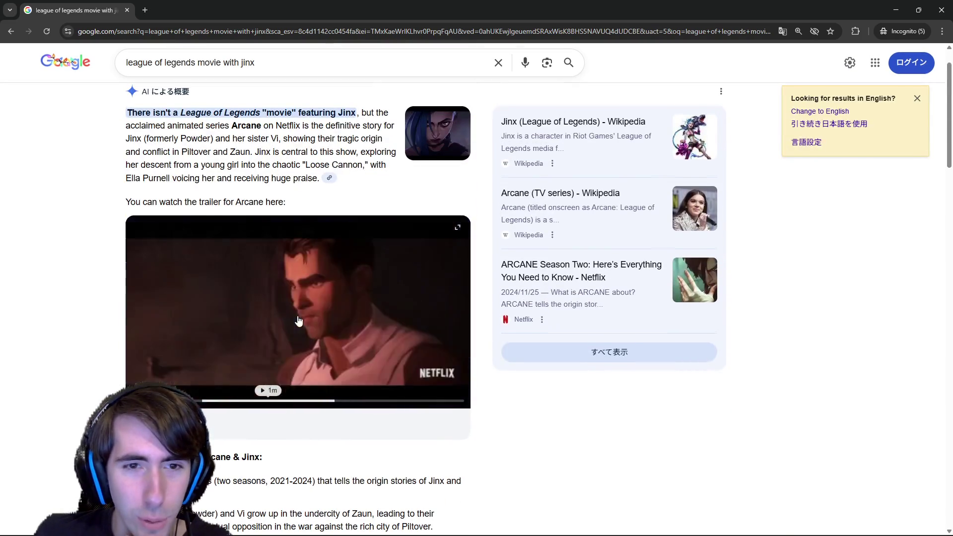
pyautogui.scroll(-3, 298, 302)
pyautogui.scroll(-1, 298, 303)
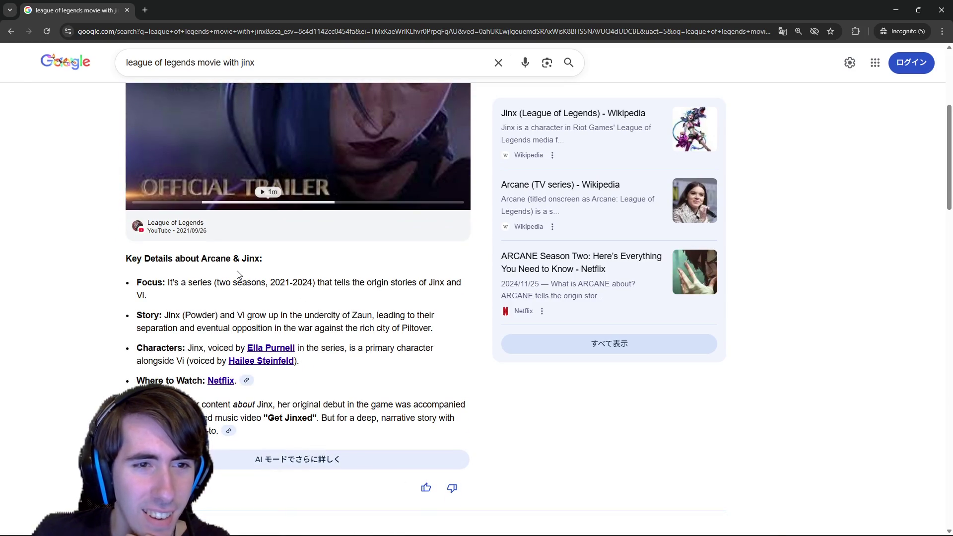
pyautogui.moveTo(190, 282); pyautogui.dragTo(314, 284)
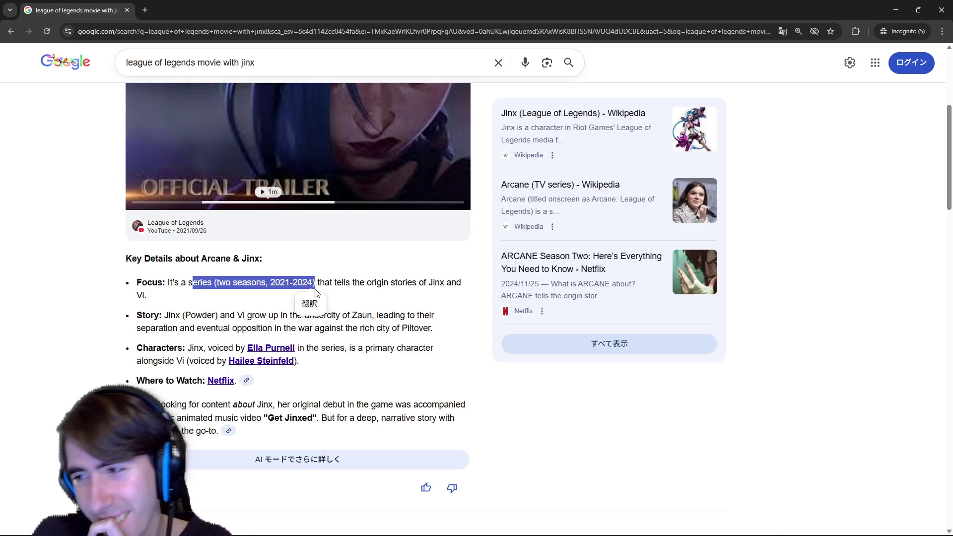
pyautogui.scroll(-5, 316, 293)
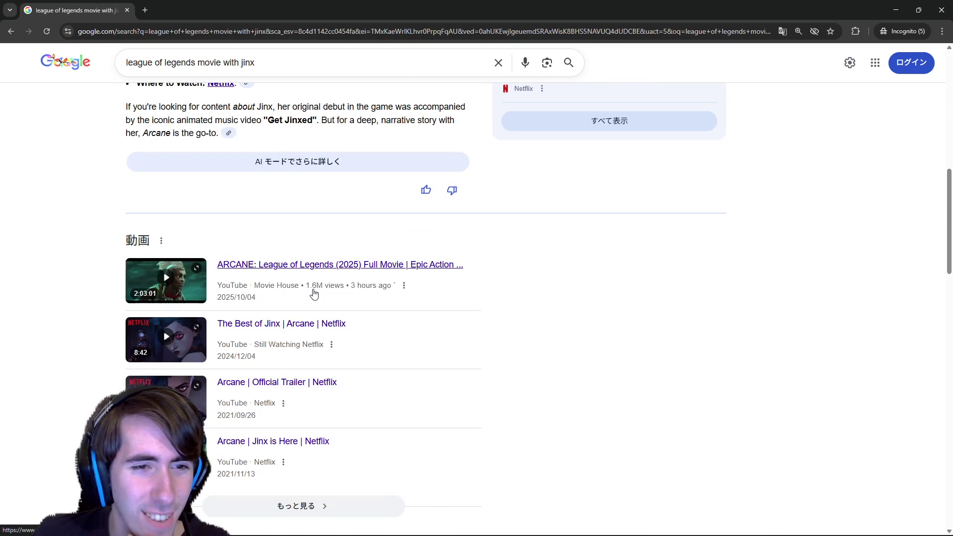
pyautogui.scroll(-6, 339, 231)
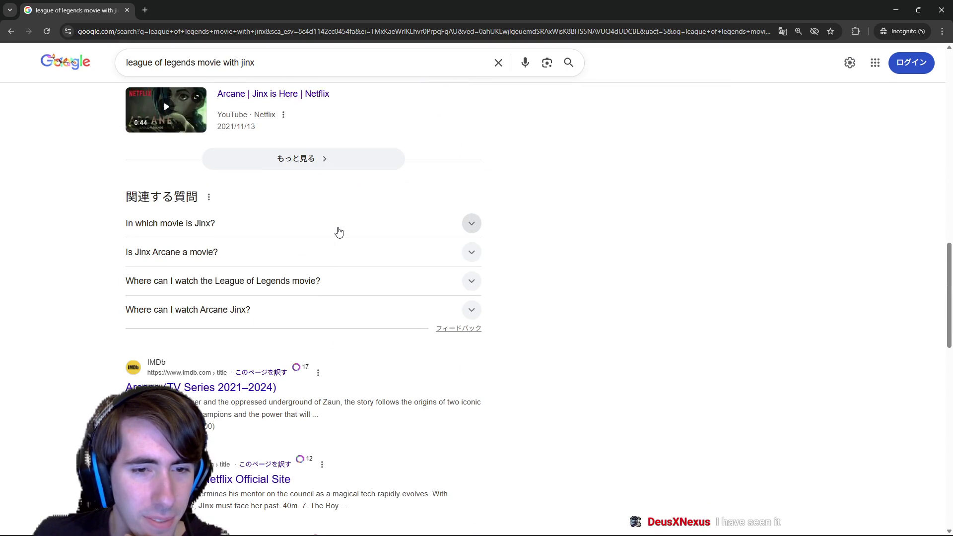
pyautogui.scroll(10, 392, 215)
pyautogui.scroll(3, 313, 99)
pyautogui.scroll(2, 312, 132)
pyautogui.click(309, 63)
pyautogui.write('arcane ')
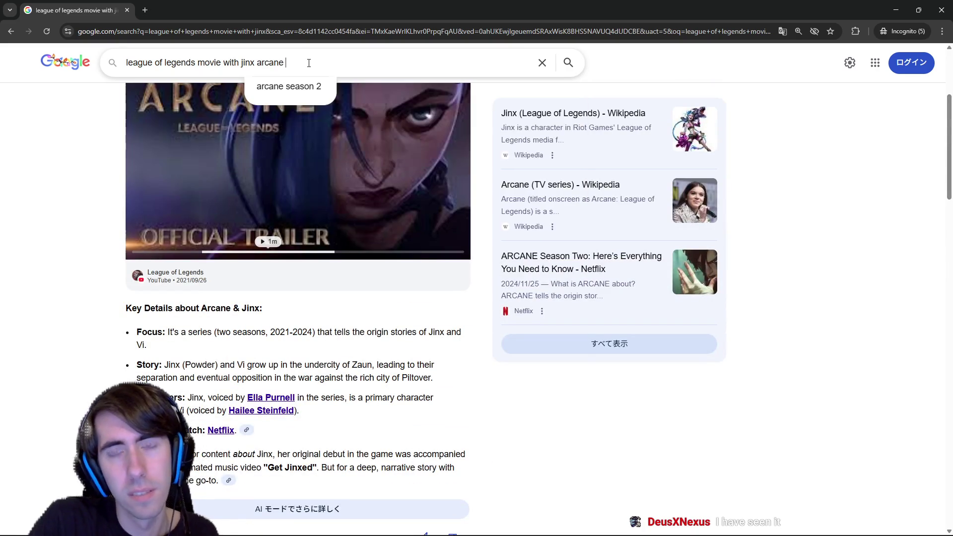
pyautogui.write('moviecompany')
# Step: Search 'arcane movie company' and highlight the Fortiche Production description
pyautogui.hotkey('ctrl', 'Left')
pyautogui.write('movie')
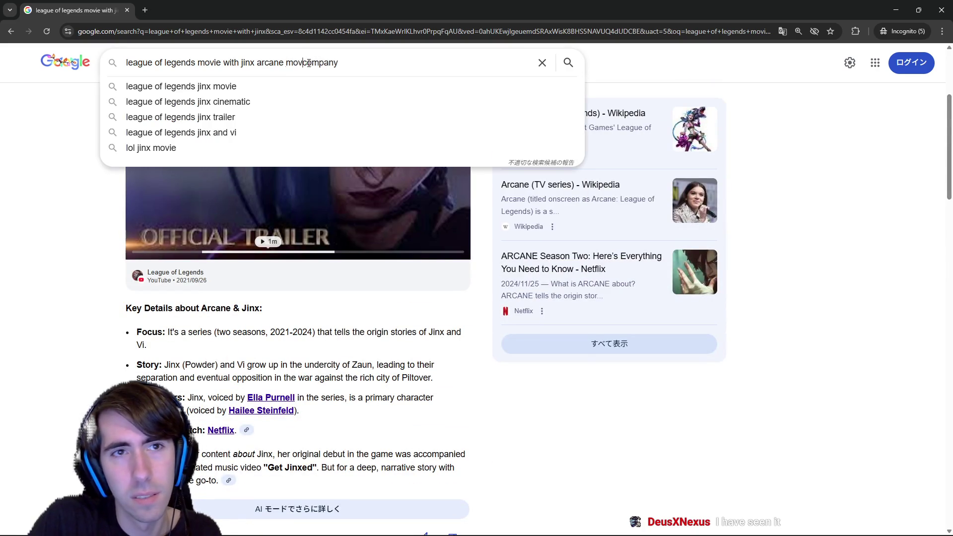
pyautogui.hotkey('ctrl', 'BackSpace')
pyautogui.hotkey('ctrl', 'BackSpace')
pyautogui.hotkey('ctrl', 'BackSpace')
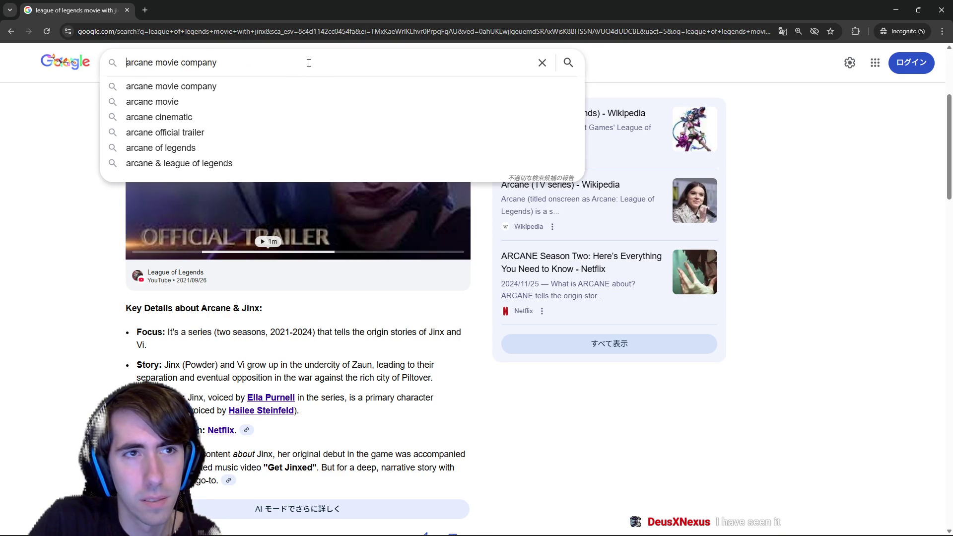
pyautogui.press('Return')
pyautogui.scroll(-2, 384, 327)
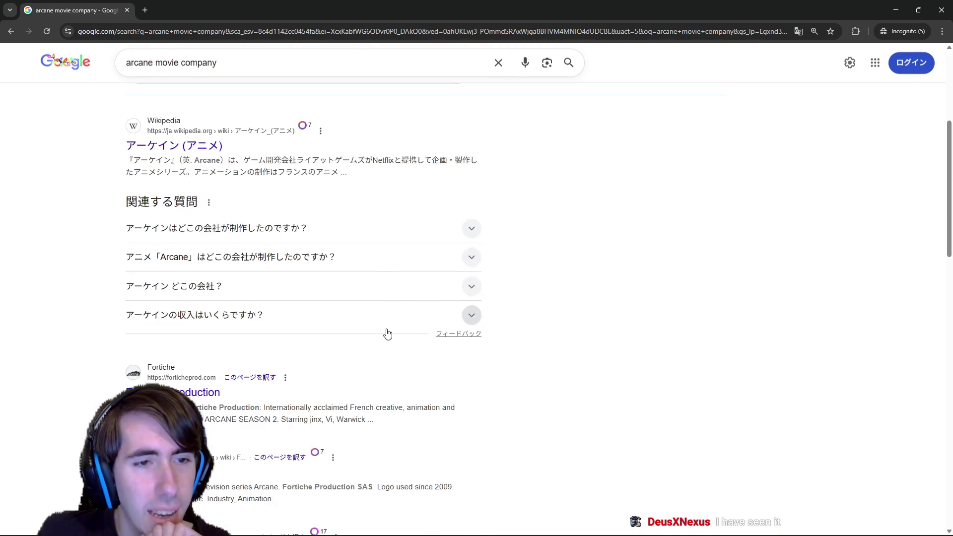
pyautogui.scroll(-1, 187, 380)
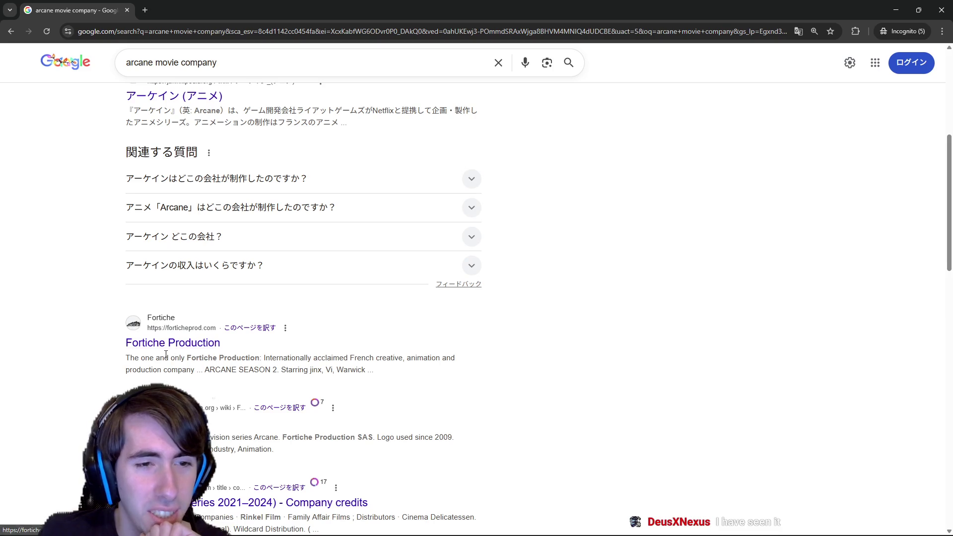
pyautogui.moveTo(264, 357)
pyautogui.mouseDown()
pyautogui.moveTo(373, 370)
pyautogui.moveTo(399, 356)
pyautogui.mouseUp()
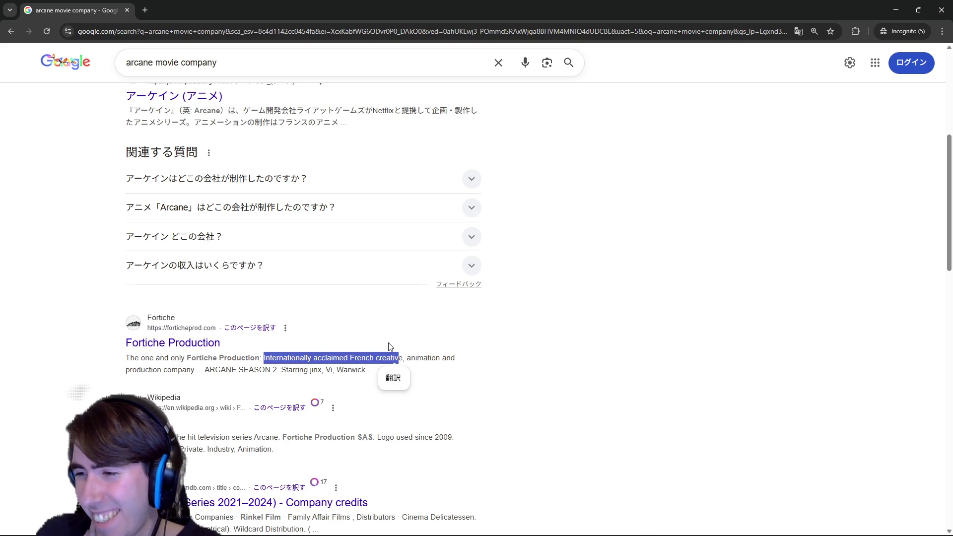
pyautogui.scroll(6, 390, 346)
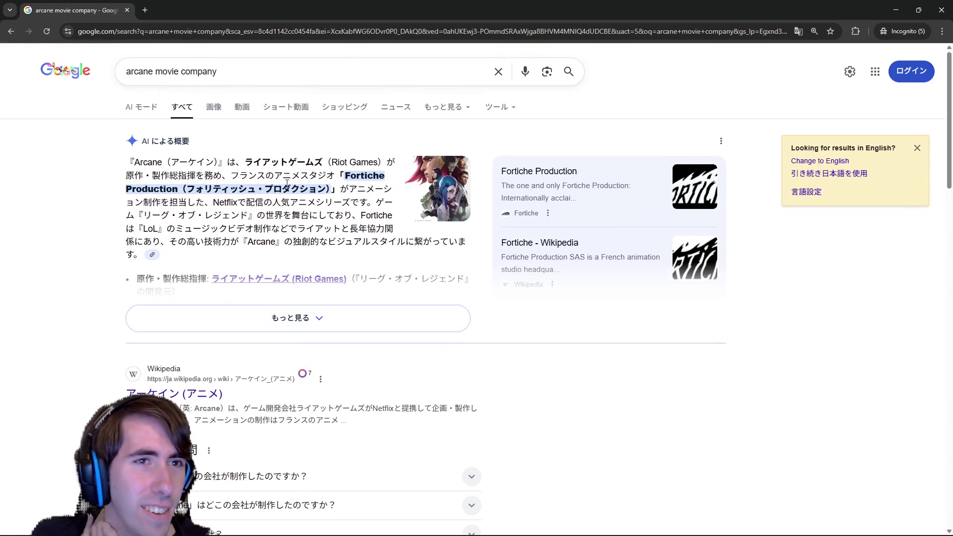
# Step: Select the query 'arcane movie company' in the search box and place the caret at its end
pyautogui.click(139, 69)
pyautogui.doubleClick(132, 71)
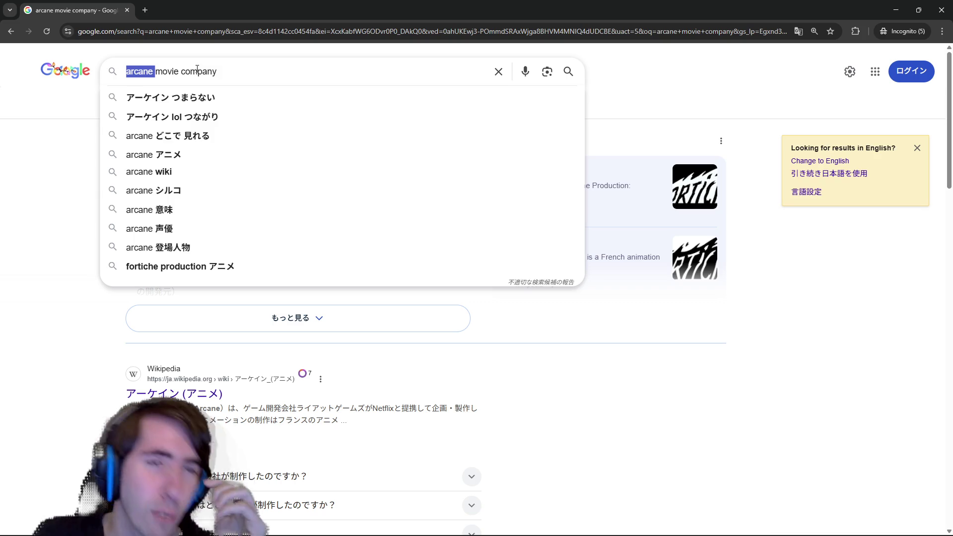
pyautogui.moveTo(232, 70); pyautogui.dragTo(84, 62)
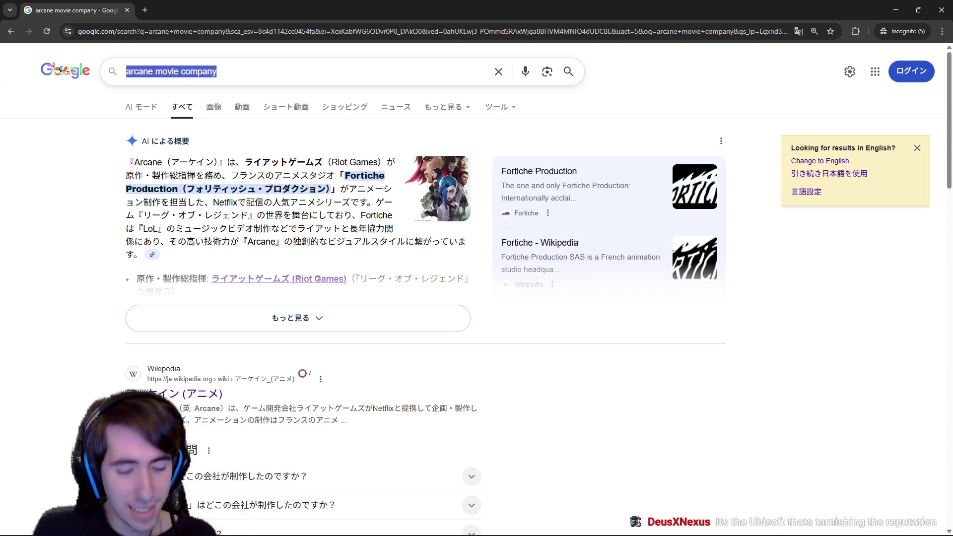
pyautogui.click(217, 71)
# Step: Replace the query with 'lilybug movie' and search
pyautogui.write('liliby')
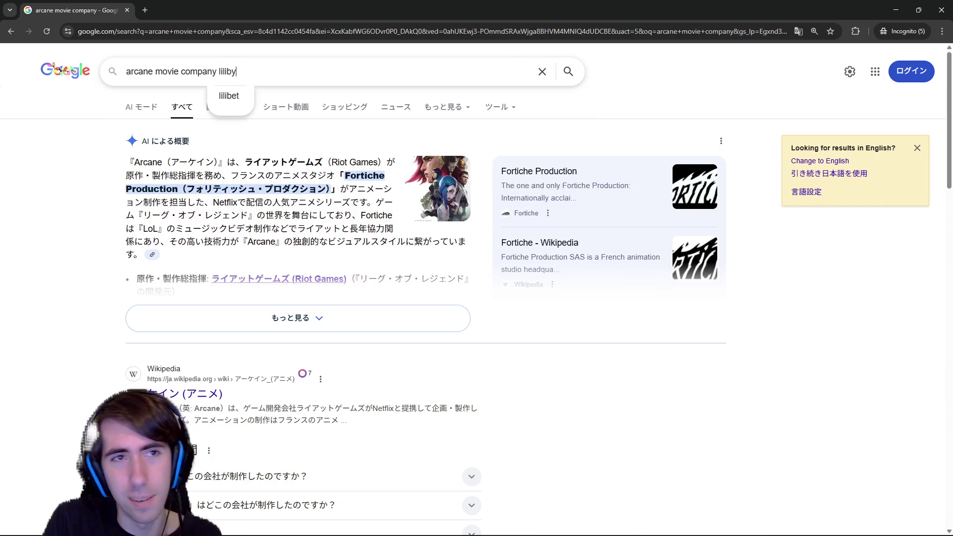
pyautogui.press('BackSpace')
pyautogui.press('BackSpace')
pyautogui.press('BackSpace')
pyautogui.write('ybug')
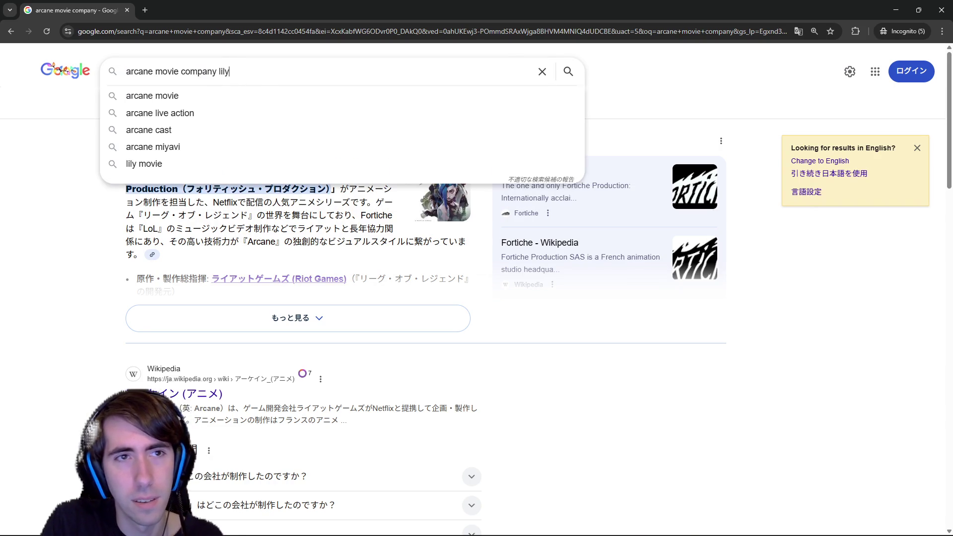
pyautogui.write(' movie')
pyautogui.click(219, 71)
pyautogui.hotkey('ctrl', 'BackSpace')
pyautogui.hotkey('ctrl', 'BackSpace')
pyautogui.hotkey('ctrl', 'BackSpace')
pyautogui.press('Return')
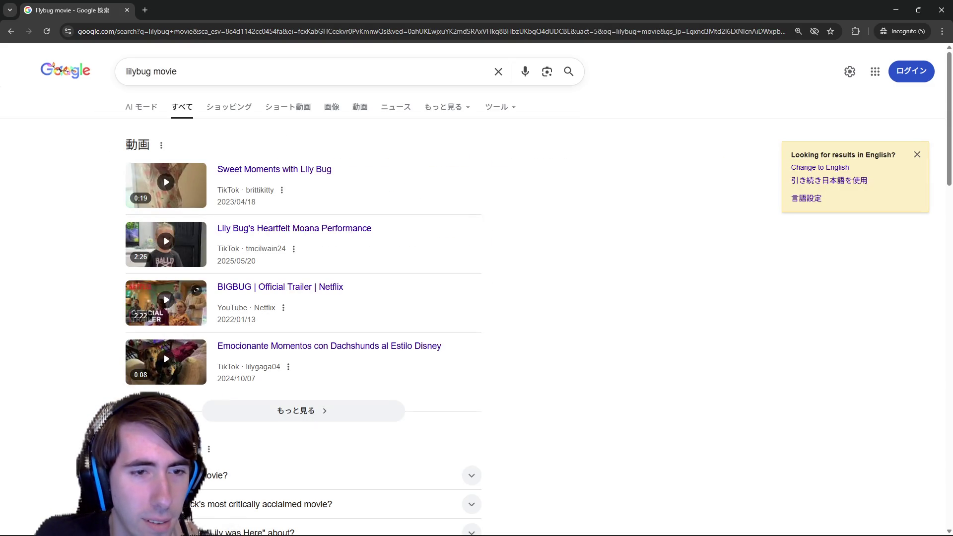
pyautogui.scroll(-3, 514, 278)
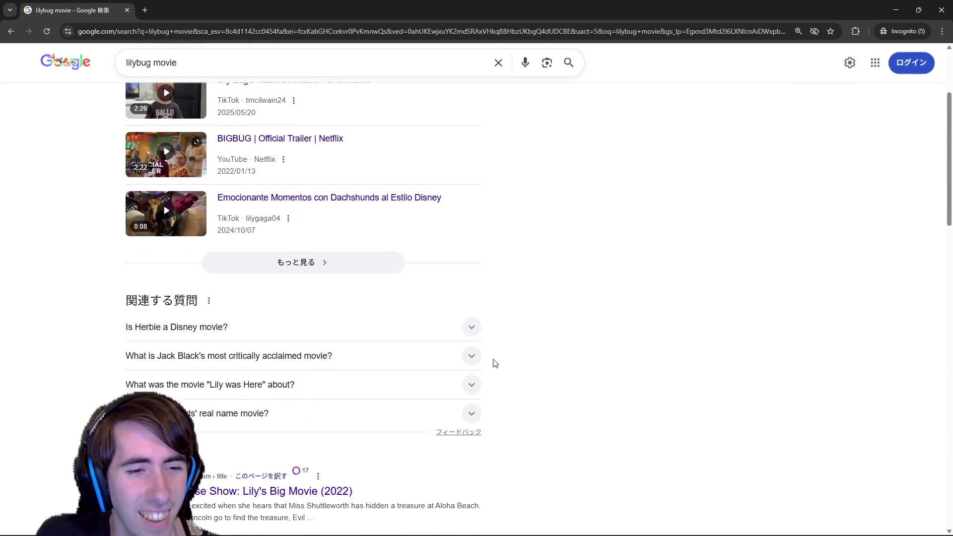
pyautogui.scroll(3, 257, 318)
# Step: Correct the query to 'ladybug movie' and search again
pyautogui.click(136, 75)
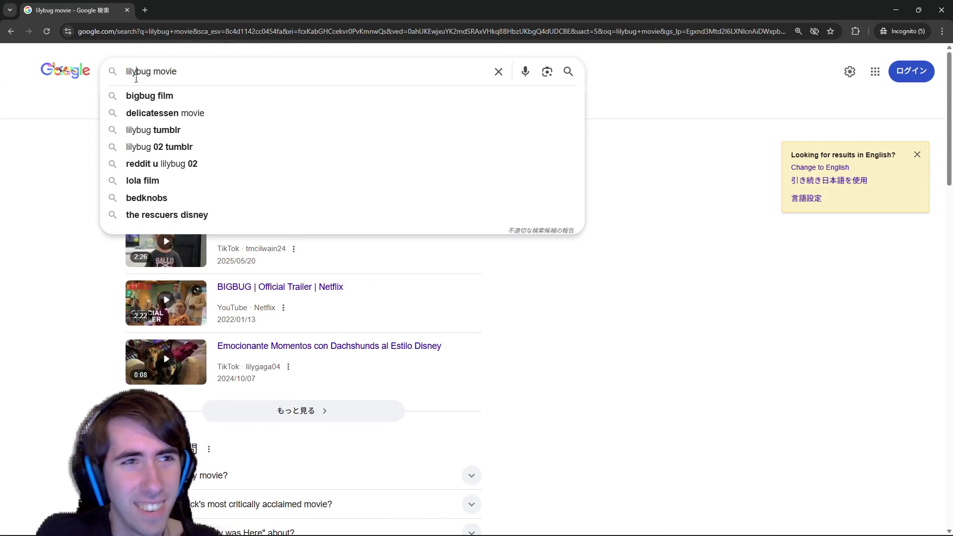
pyautogui.press('BackSpace')
pyautogui.press('BackSpace')
pyautogui.write('ad')
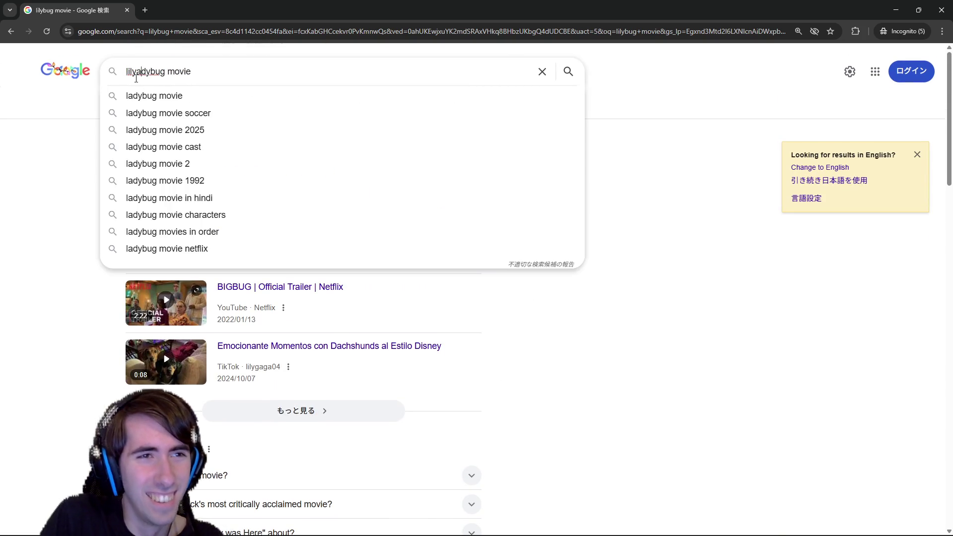
pyautogui.press('Return')
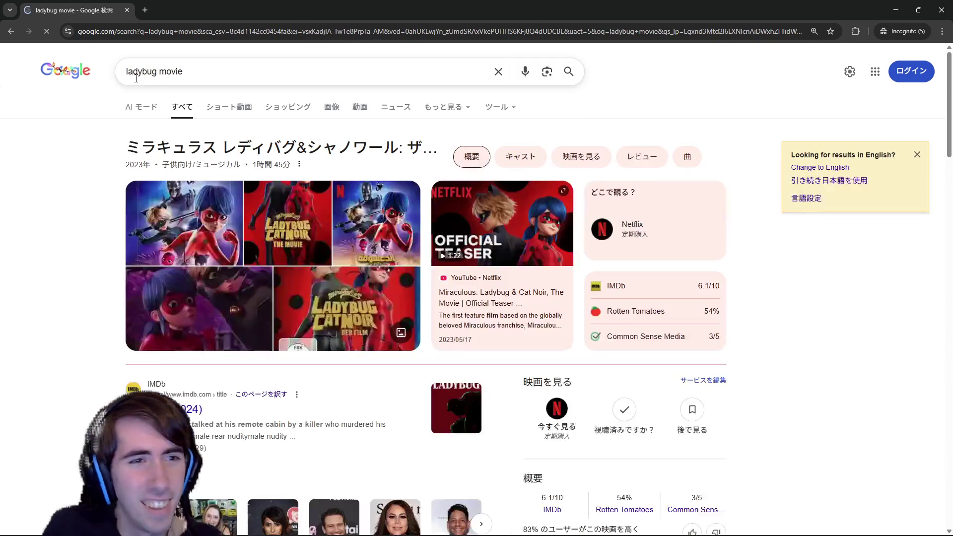
# Step: Look over the Images results for ladybug movie, then return to All results
pyautogui.click(332, 106)
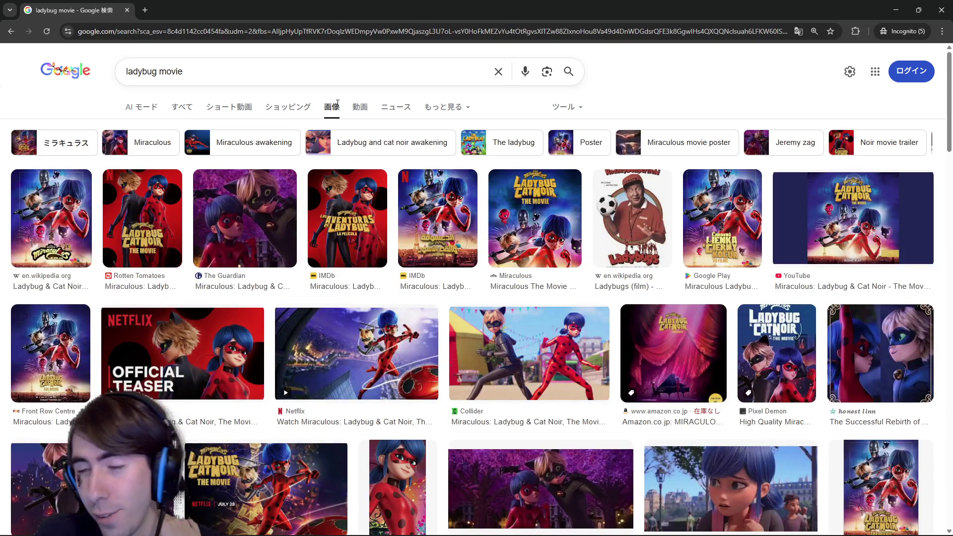
pyautogui.scroll(-2, 546, 278)
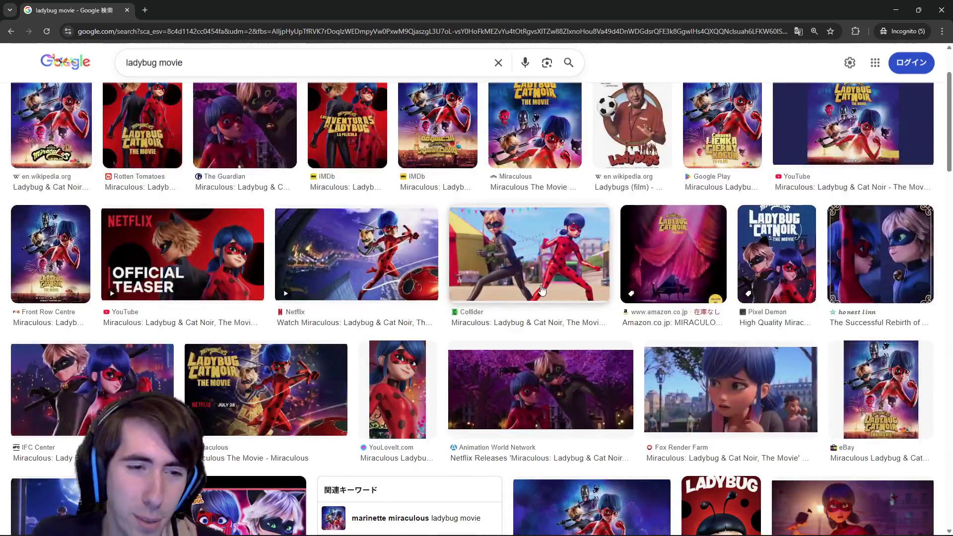
pyautogui.scroll(2, 540, 289)
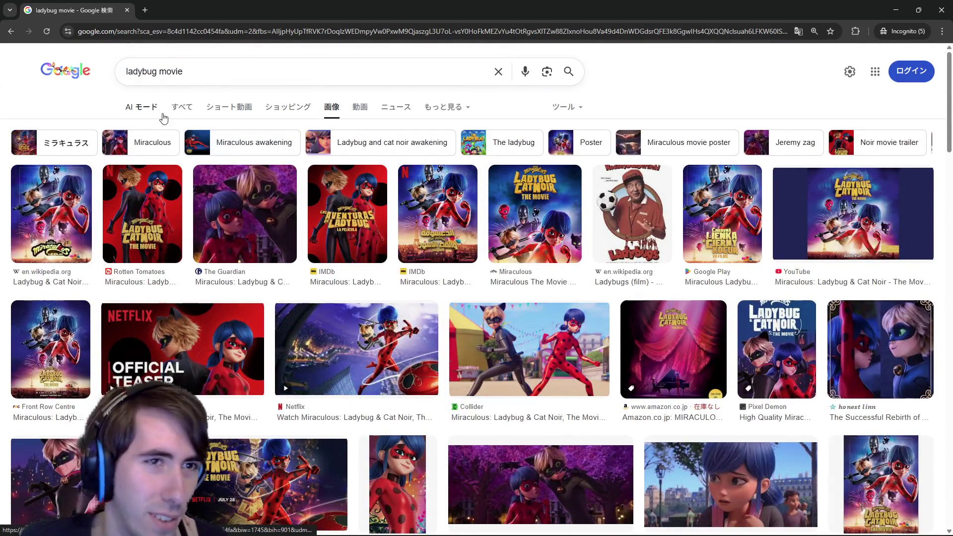
pyautogui.click(173, 115)
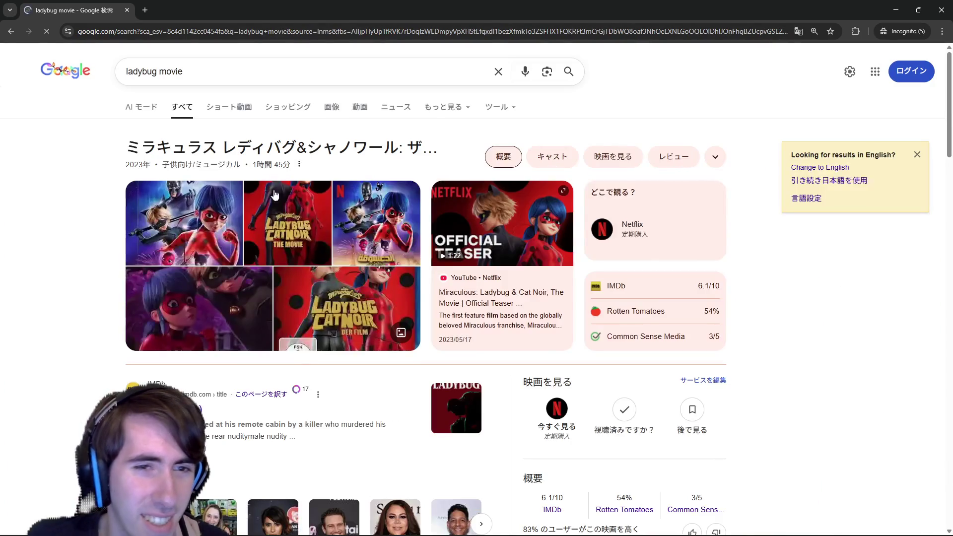
# Step: Check the Ladybug (2024) IMDb rating and open that IMDb result in a new tab
pyautogui.scroll(-3, 323, 231)
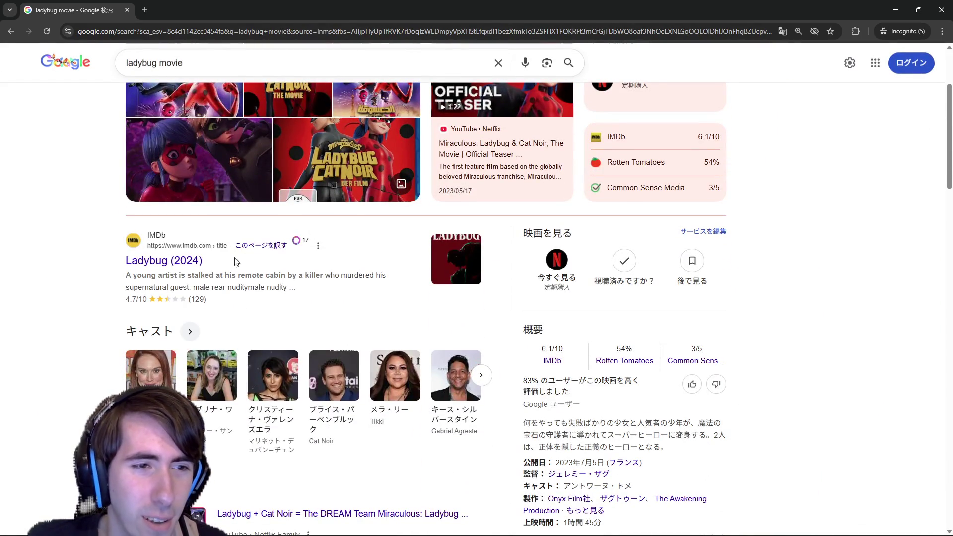
pyautogui.moveTo(139, 300); pyautogui.dragTo(222, 298)
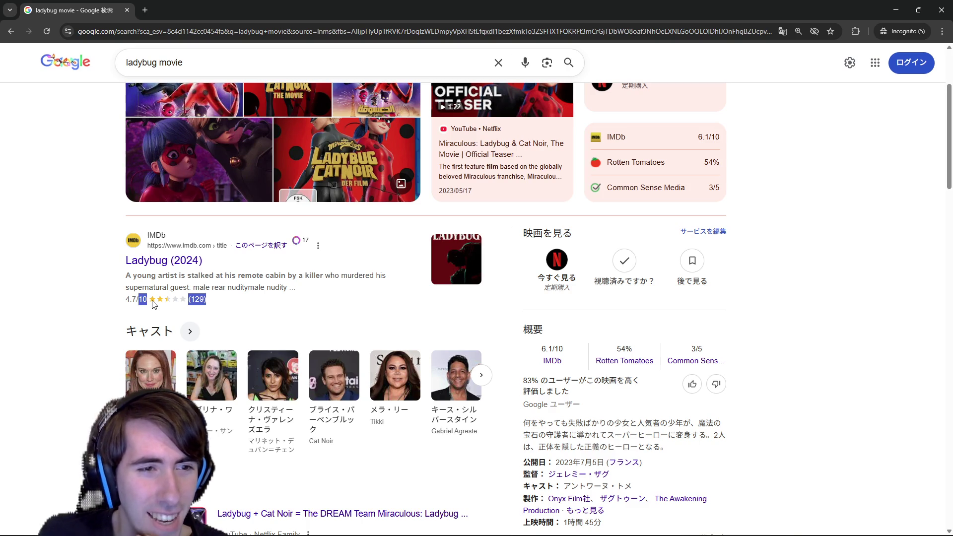
pyautogui.click(273, 304)
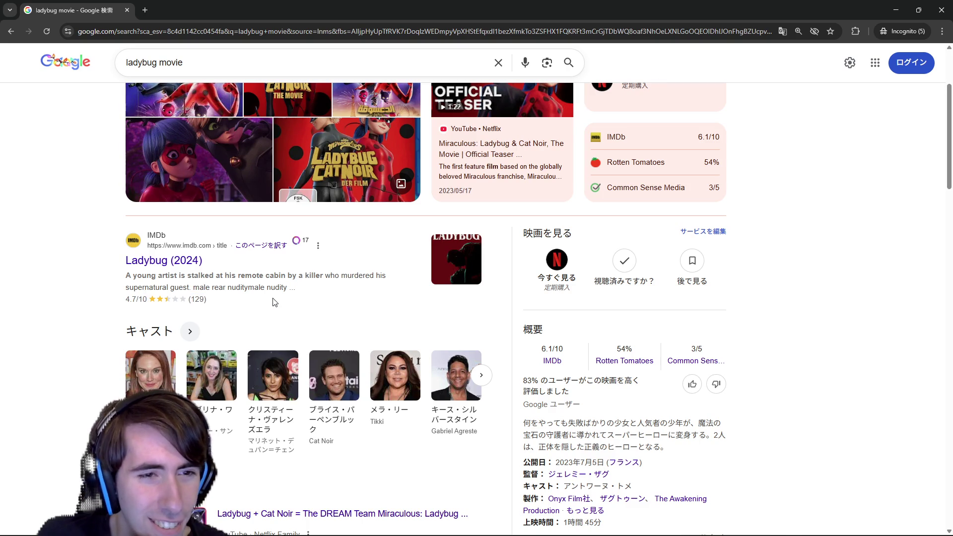
pyautogui.scroll(-13, 271, 318)
pyautogui.scroll(-7, 268, 330)
pyautogui.scroll(20, 268, 330)
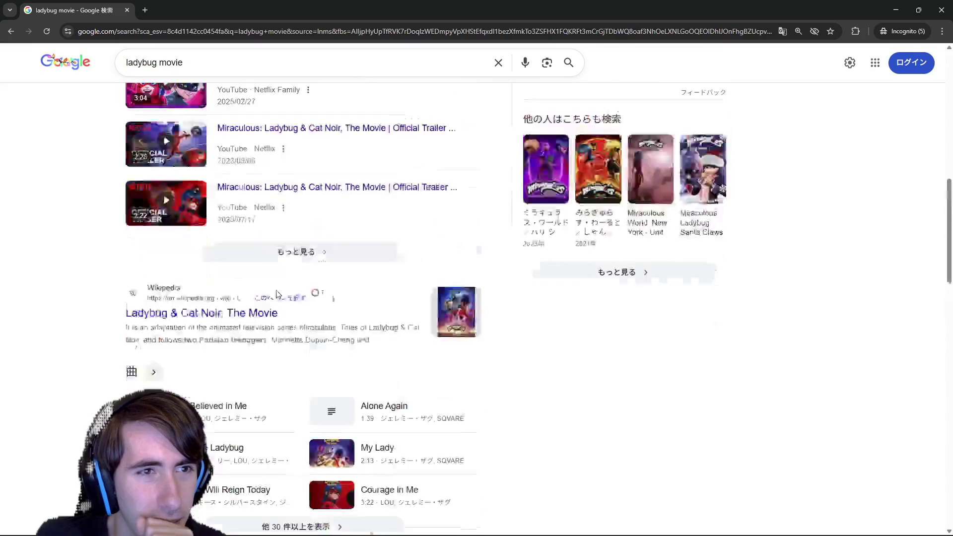
pyautogui.middleClick(199, 310)
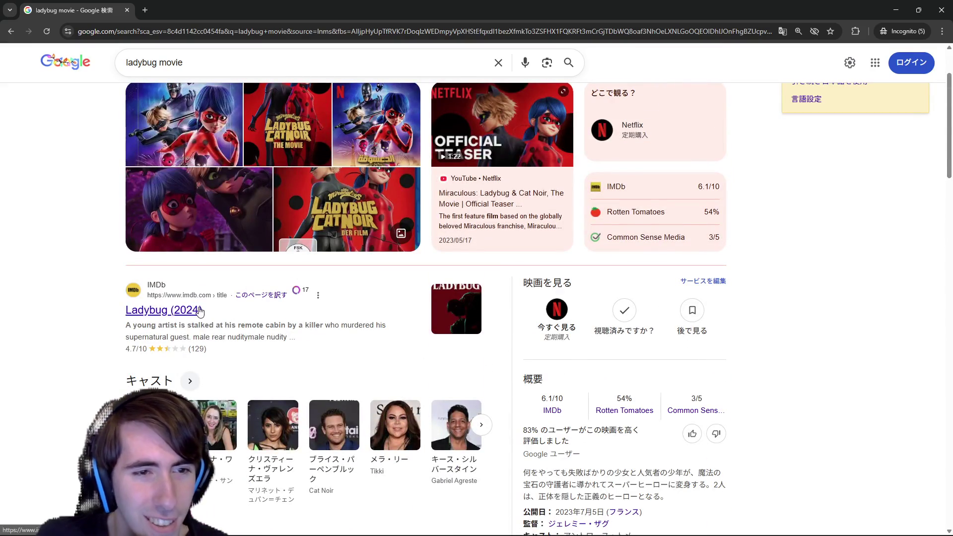
# Step: View the Ladybug (2024) IMDb page, close its tab, and return to the Google search box
pyautogui.click(210, 6)
pyautogui.scroll(-6, 460, 332)
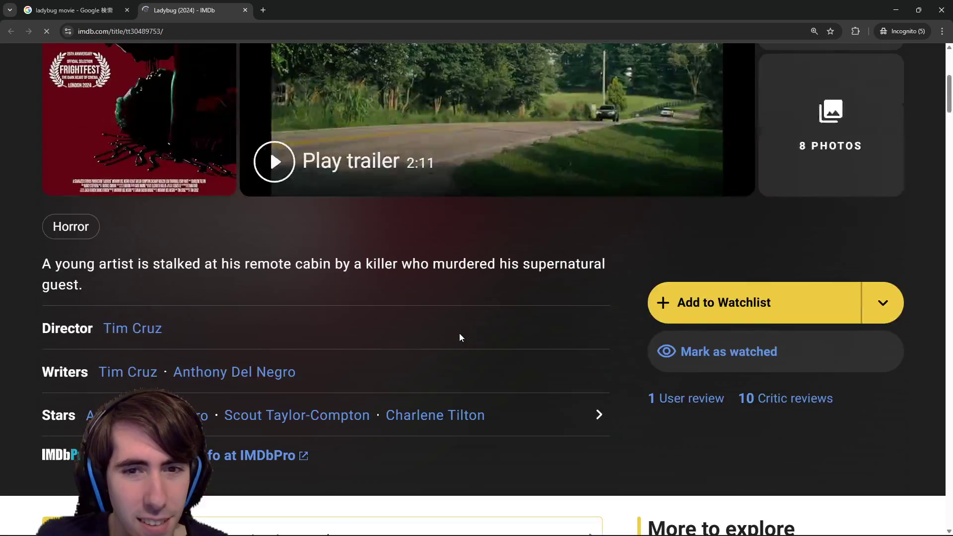
pyautogui.scroll(5, 460, 335)
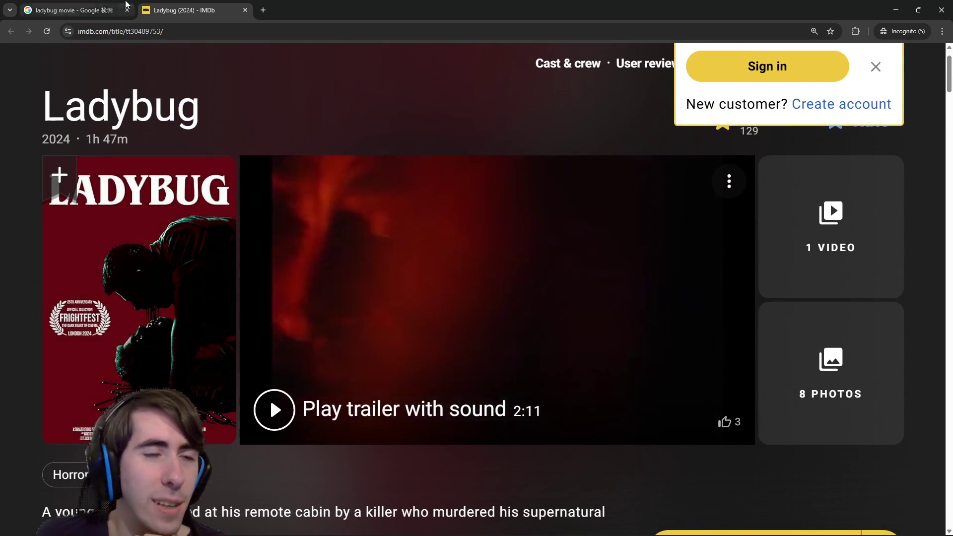
pyautogui.click(97, 10)
pyautogui.click(245, 10)
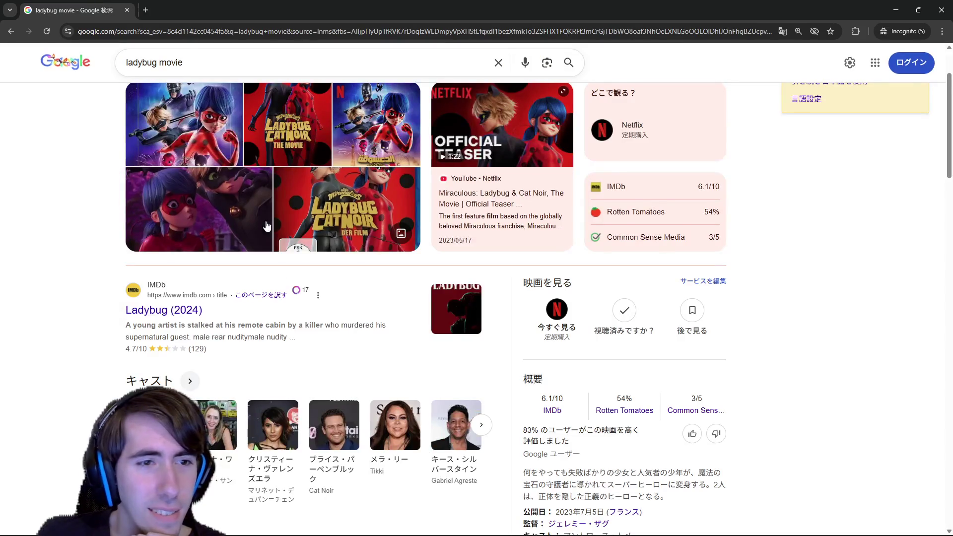
pyautogui.scroll(2, 377, 335)
pyautogui.scroll(-1, 389, 411)
pyautogui.scroll(1, 392, 410)
pyautogui.click(341, 72)
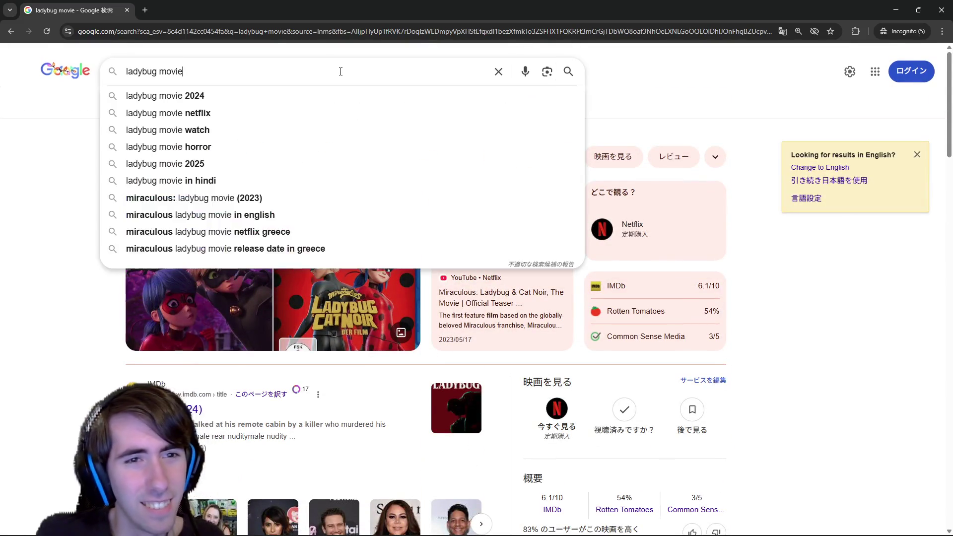
# Step: Search 'ladybug movie chatnoir' and open the 2023 Miraculous movie's IMDb result in a new tab
pyautogui.write('catnoir')
pyautogui.press('Return')
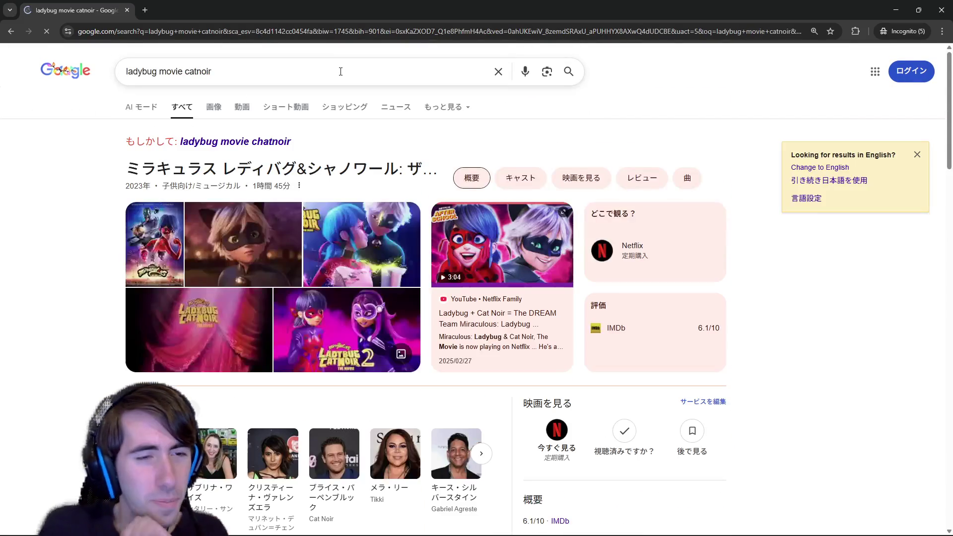
pyautogui.scroll(-3, 385, 287)
pyautogui.scroll(3, 385, 288)
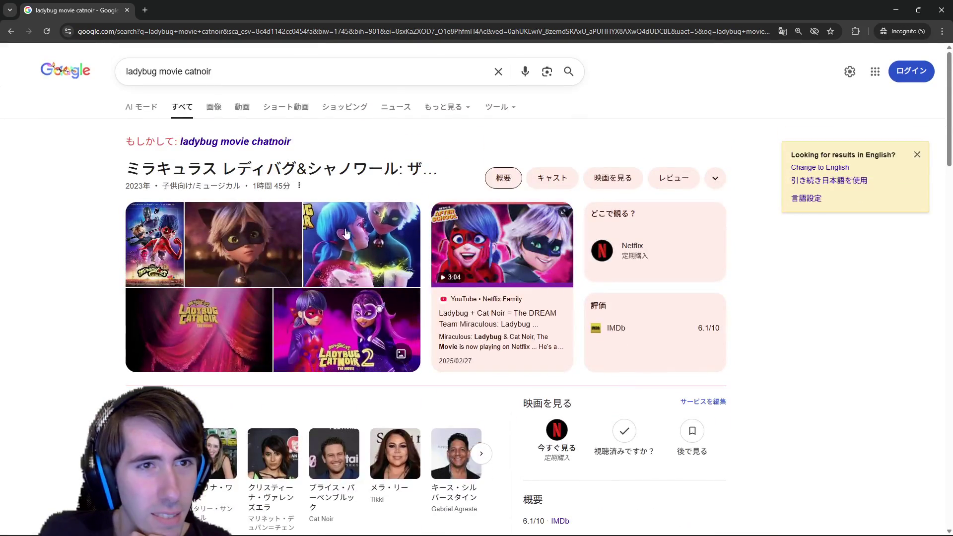
pyautogui.click(250, 142)
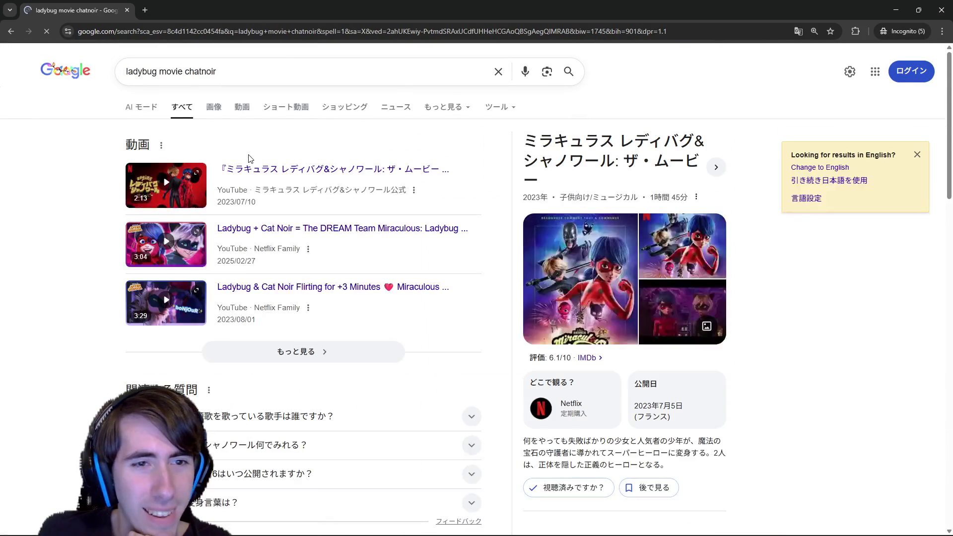
pyautogui.scroll(-10, 269, 248)
pyautogui.scroll(-6, 275, 318)
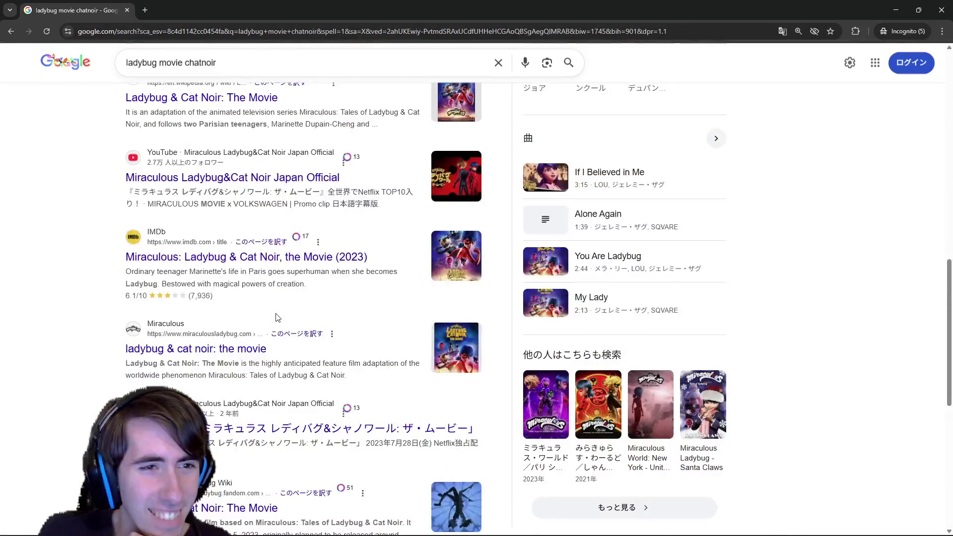
pyautogui.middleClick(199, 207)
# Step: Scroll the Miraculous: Ladybug & Cat Noir, the Movie IMDb page down to its user reviews
pyautogui.click(204, 5)
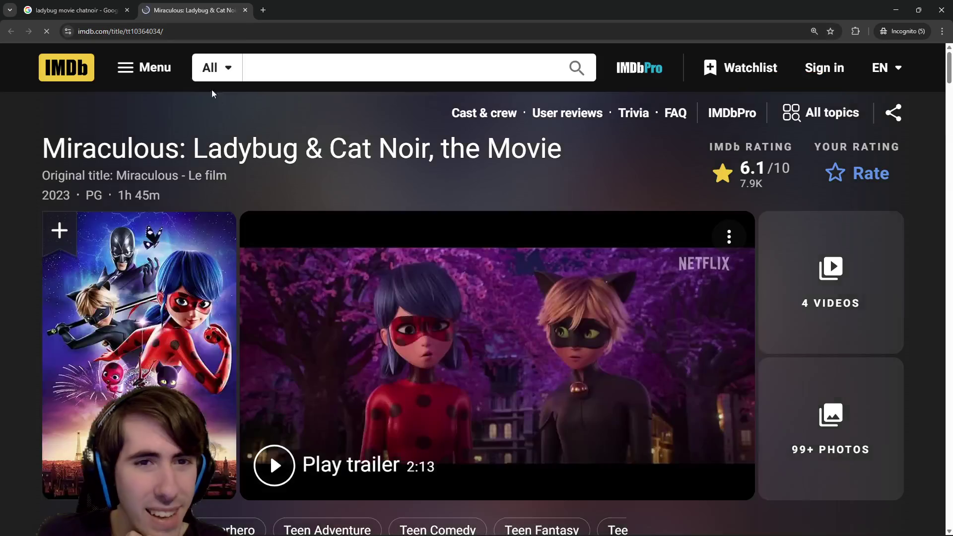
pyautogui.scroll(-6, 354, 339)
pyautogui.scroll(-15, 354, 339)
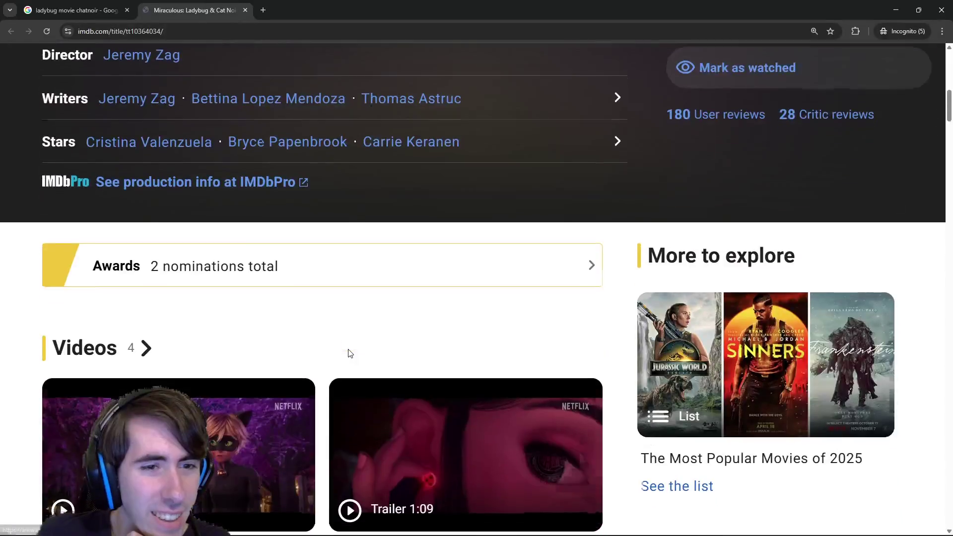
pyautogui.scroll(-20, 349, 353)
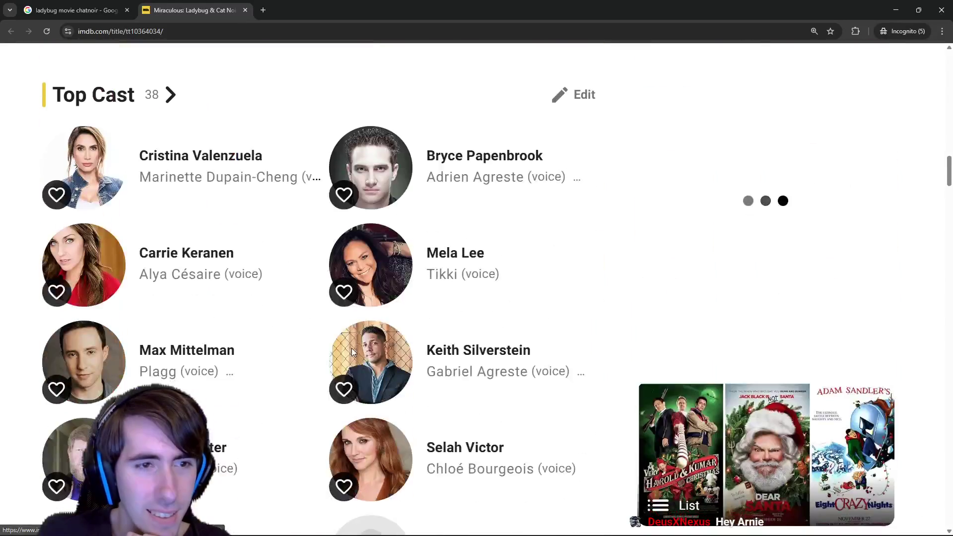
pyautogui.scroll(-15, 353, 353)
pyautogui.scroll(11, 407, 343)
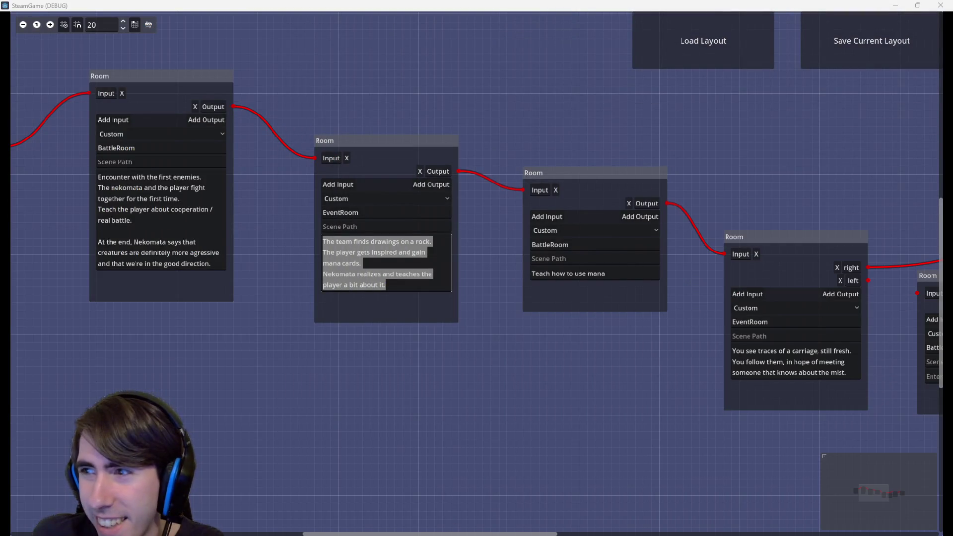
# Step: Pan and zoom the room graph back to the StartRoom and BattleRoom nodes
pyautogui.moveTo(525, 336)
pyautogui.mouseDown()
pyautogui.moveTo(653, 382)
pyautogui.moveTo(628, 415)
pyautogui.mouseUp()
pyautogui.scroll(2, 646, 380)
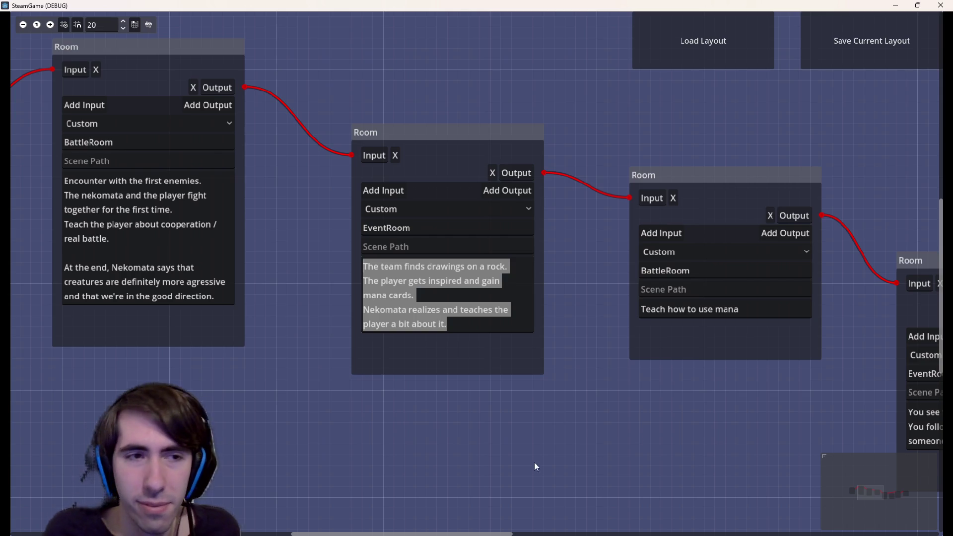
pyautogui.moveTo(331, 496)
pyautogui.mouseDown()
pyautogui.moveTo(602, 398)
pyautogui.moveTo(804, 445)
pyautogui.moveTo(559, 464)
pyautogui.mouseUp()
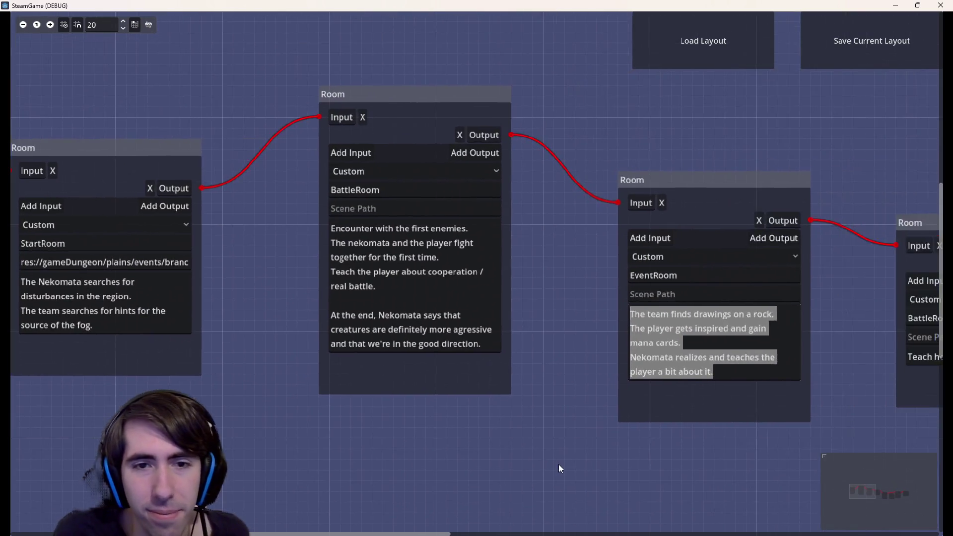
# Step: Pan back across the graph and put the cursor in the rock-drawings EventRoom description
pyautogui.scroll(-1, 544, 439)
pyautogui.hscroll(3, 568, 470)
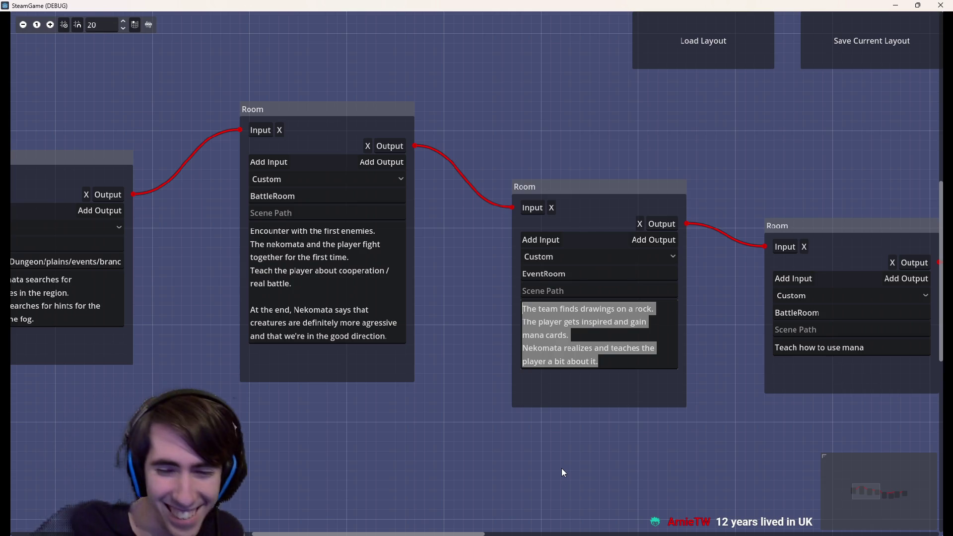
pyautogui.moveTo(562, 468)
pyautogui.mouseDown()
pyautogui.moveTo(461, 430)
pyautogui.moveTo(503, 439)
pyautogui.moveTo(141, 366)
pyautogui.mouseUp()
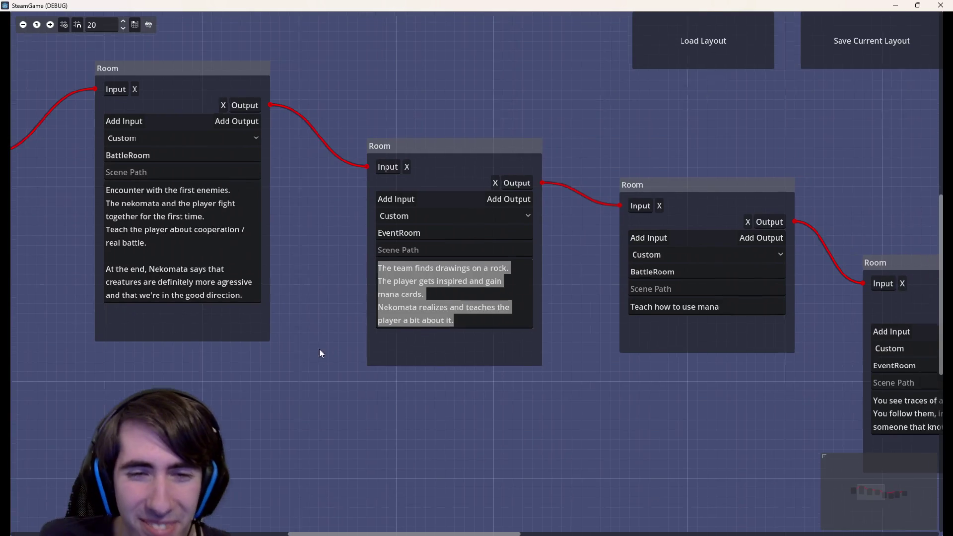
pyautogui.scroll(2, 344, 349)
pyautogui.click(511, 356)
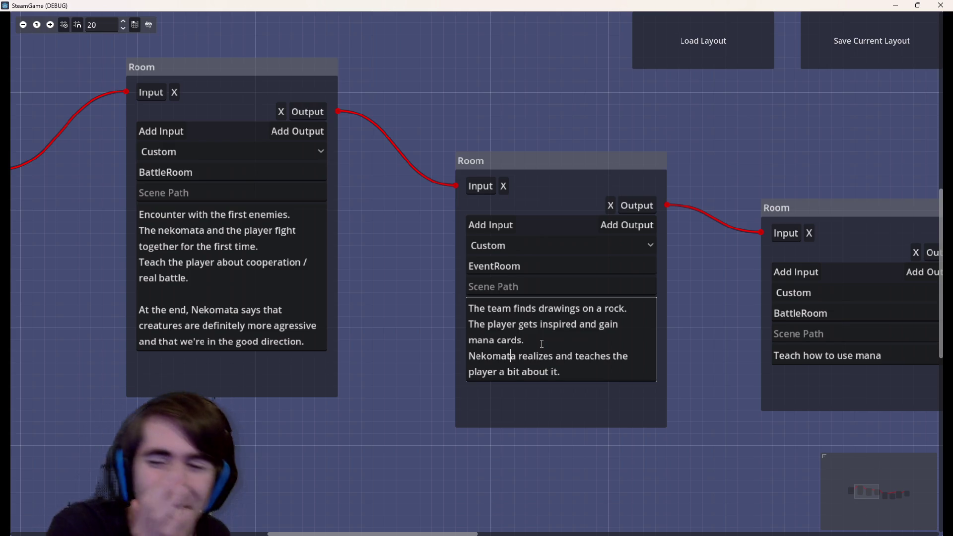
# Step: Add a new Japanese line 'チームは石の上で書いている' to the EventRoom description
pyautogui.click(579, 380)
pyautogui.press('Return')
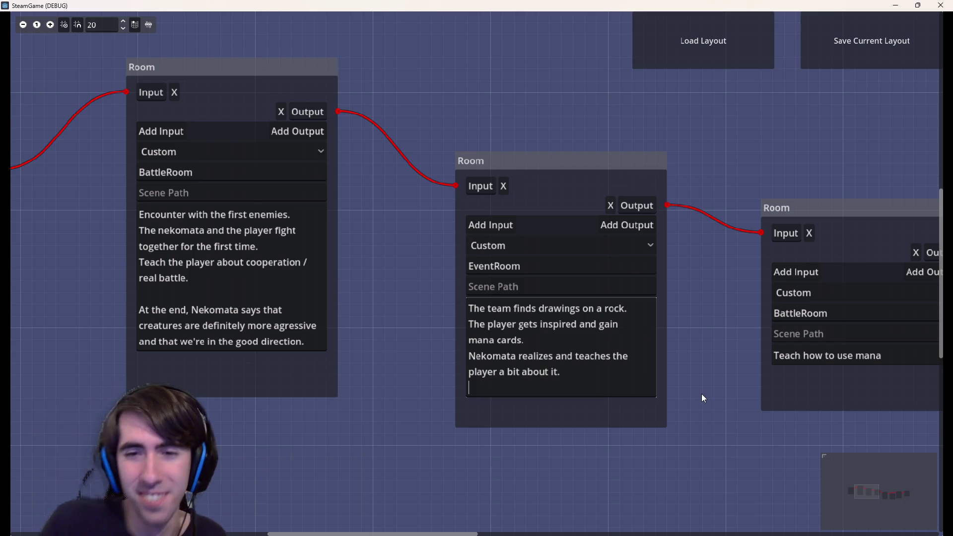
pyautogui.write('チームは')
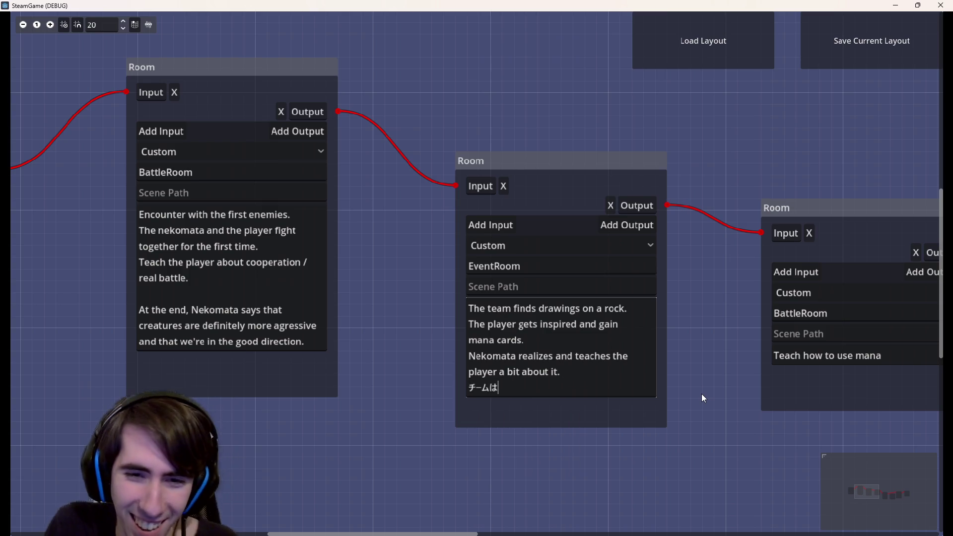
pyautogui.write('い')
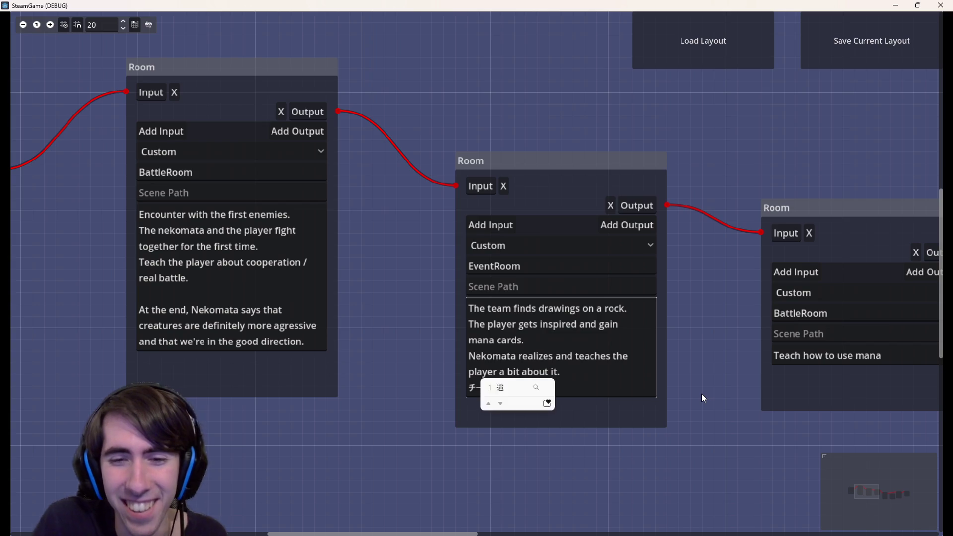
pyautogui.write('し')
pyautogui.press('space')
pyautogui.press('space')
pyautogui.press('space')
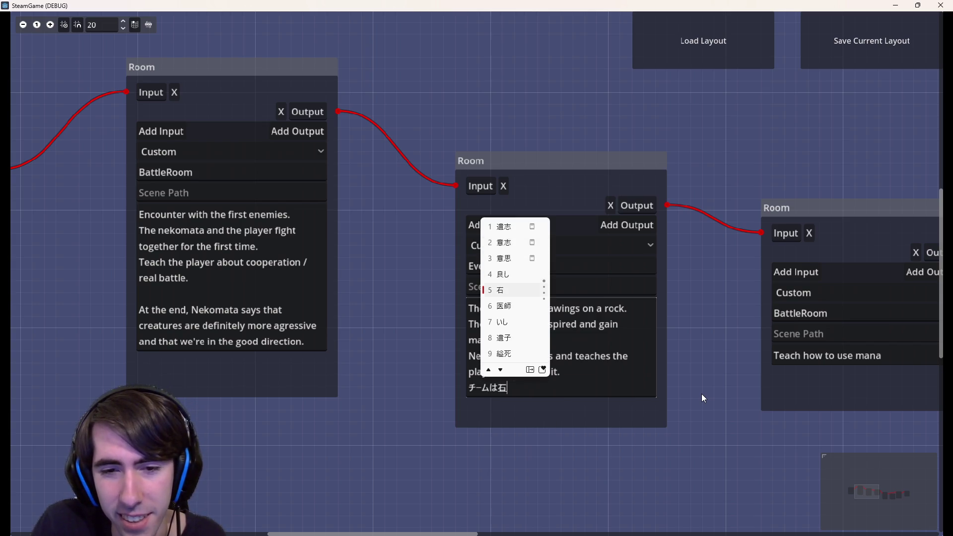
pyautogui.press('Return')
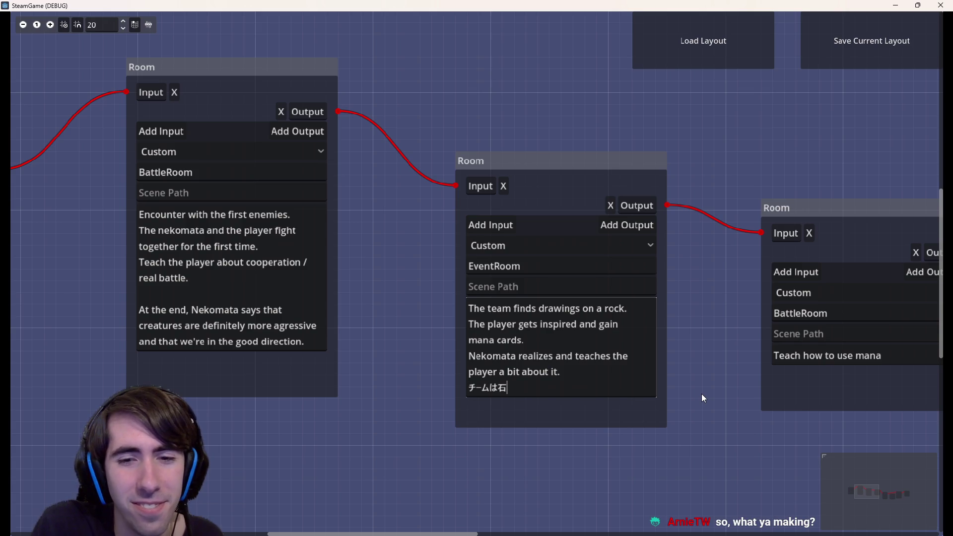
pyautogui.write('のうえ')
pyautogui.press('space')
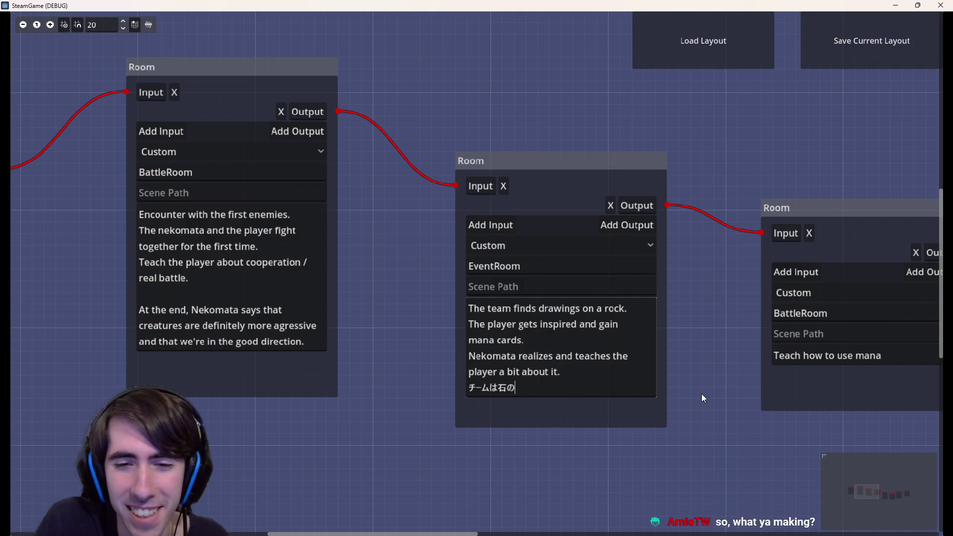
pyautogui.press('space')
pyautogui.press('space')
pyautogui.press('Return')
pyautogui.write('で')
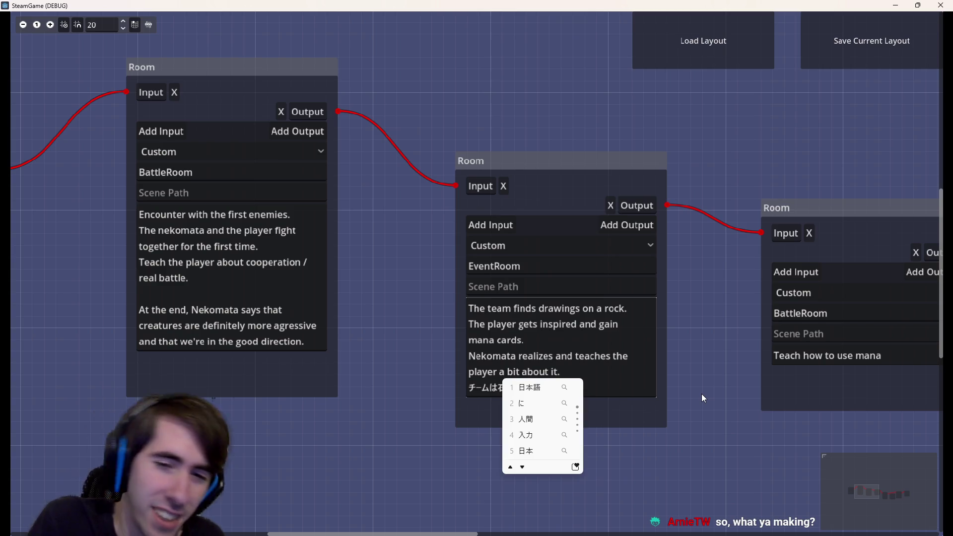
pyautogui.write('kaiteiru')
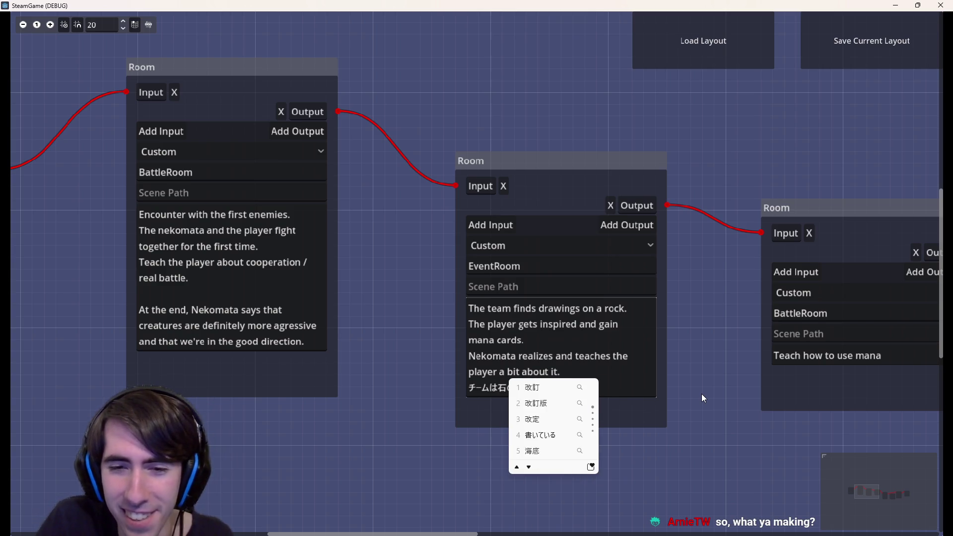
pyautogui.press('space')
pyautogui.press('Return')
# Step: Change the verb to 描いている and extend the line with 'ewoyonda' and 後
pyautogui.press('BackSpace')
pyautogui.press('BackSpace')
pyautogui.press('BackSpace')
pyautogui.write('kai')
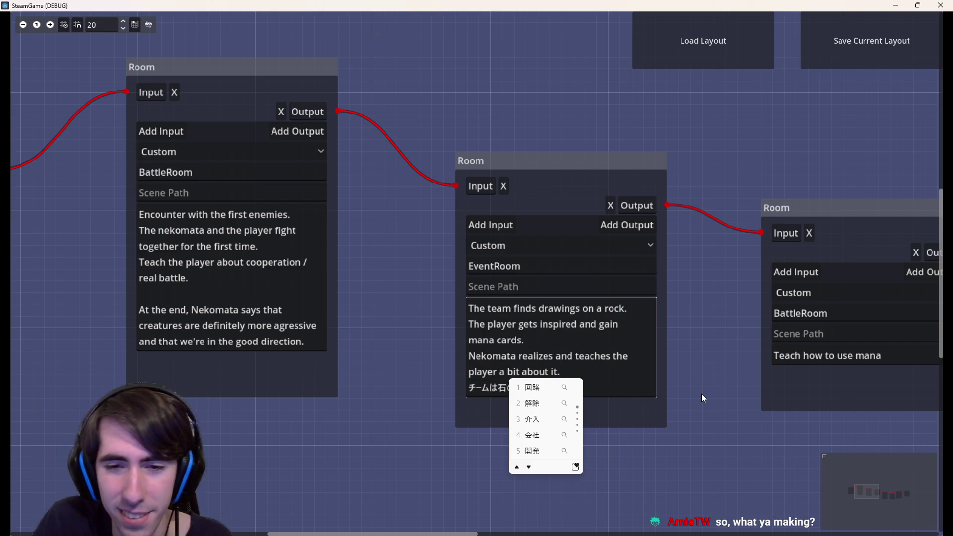
pyautogui.write('teiru')
pyautogui.press('space')
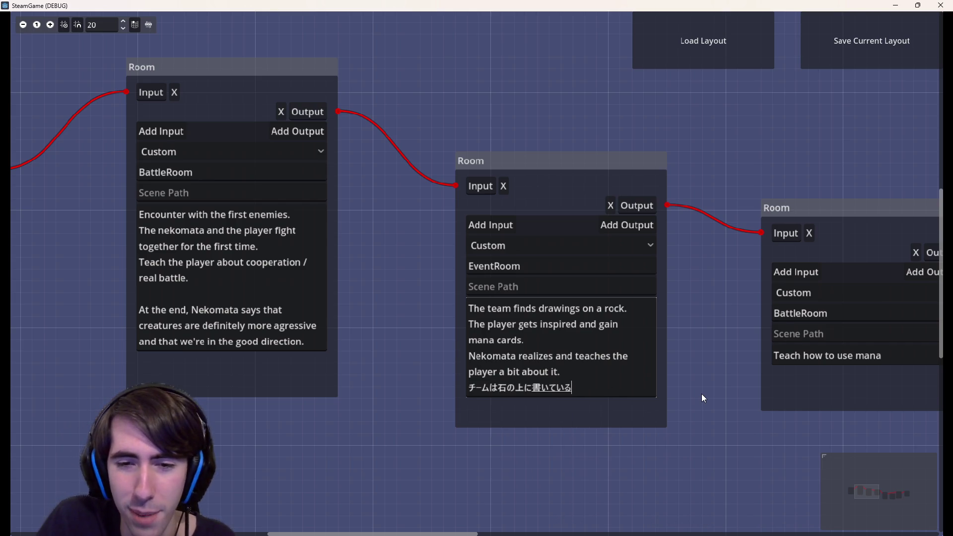
pyautogui.press('space')
pyautogui.press('space')
pyautogui.press('Return')
pyautogui.press('Return')
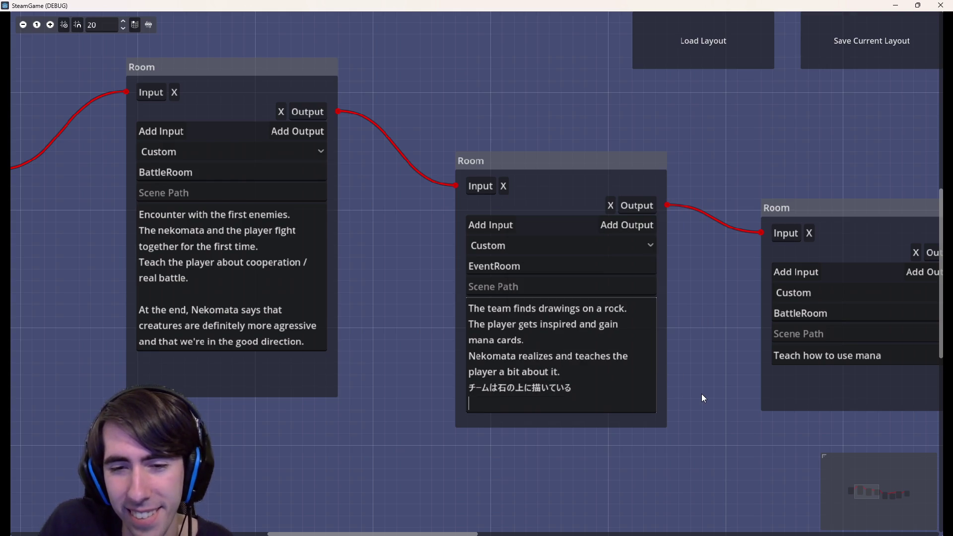
pyautogui.press('BackSpace')
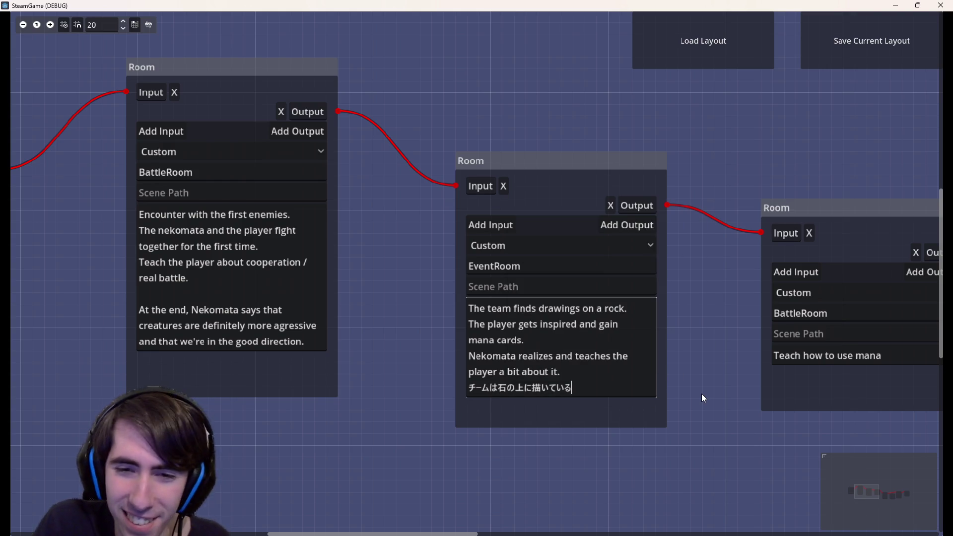
pyautogui.write('ewoyonda')
pyautogui.press('space')
pyautogui.press('Return')
pyautogui.write('ato')
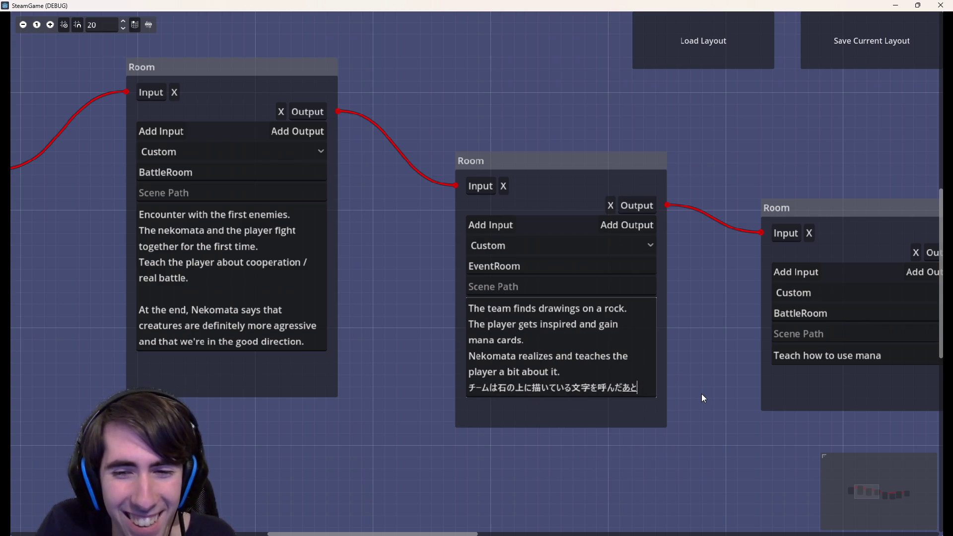
pyautogui.press('space')
pyautogui.press('space')
pyautogui.press('space')
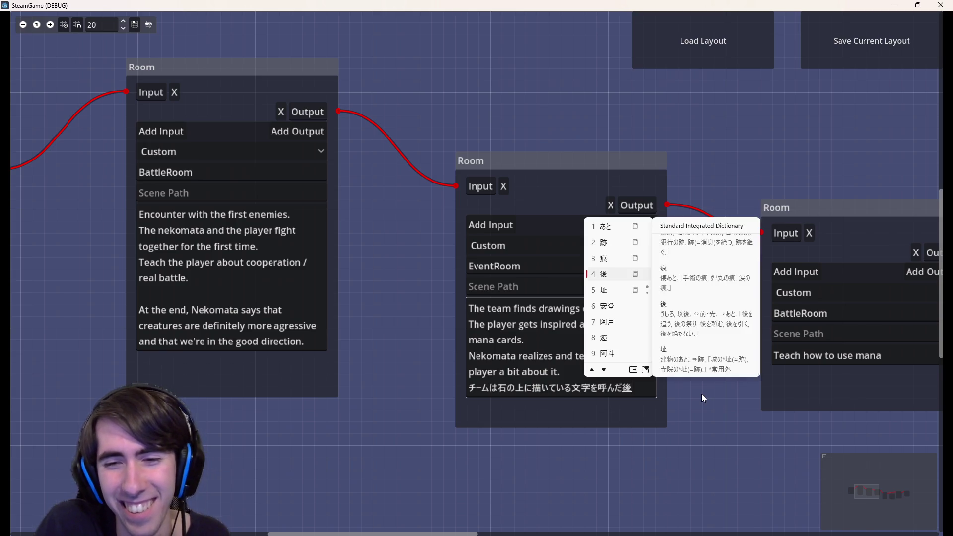
pyautogui.press('Return')
pyautogui.press('Return')
pyautogui.press('BackSpace')
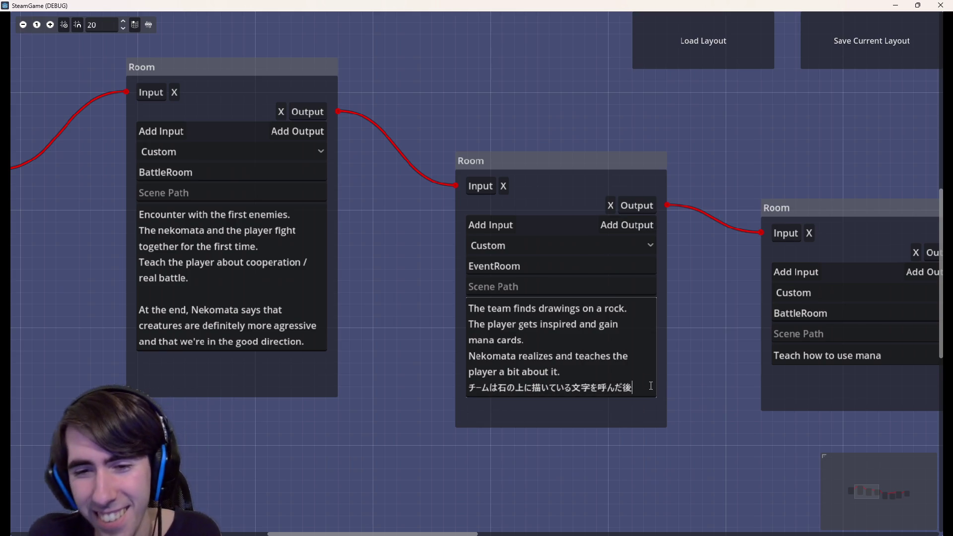
# Step: Delete the whole Japanese line and close the running SteamGame window
pyautogui.hotkey('shift', 'Home')
pyautogui.press('BackSpace')
pyautogui.press('BackSpace')
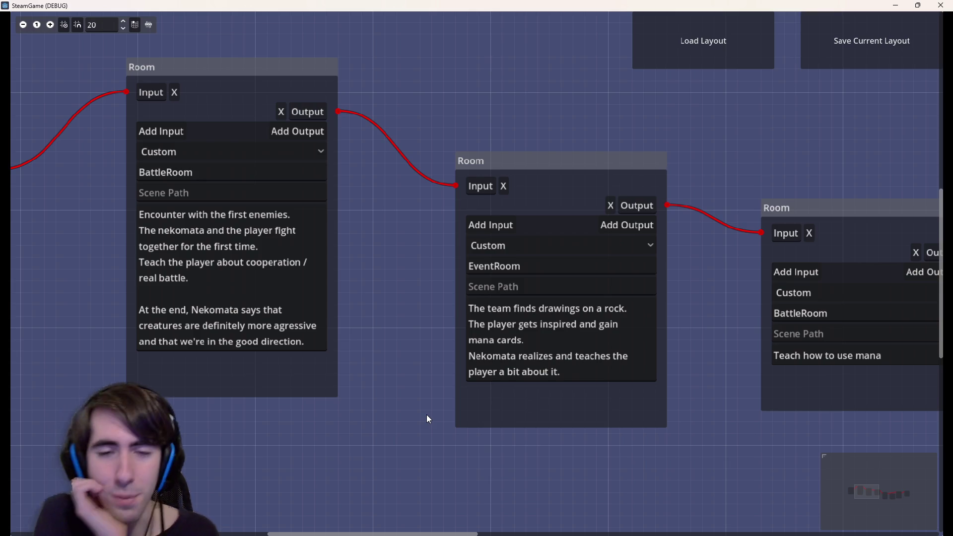
pyautogui.scroll(-2, 489, 105)
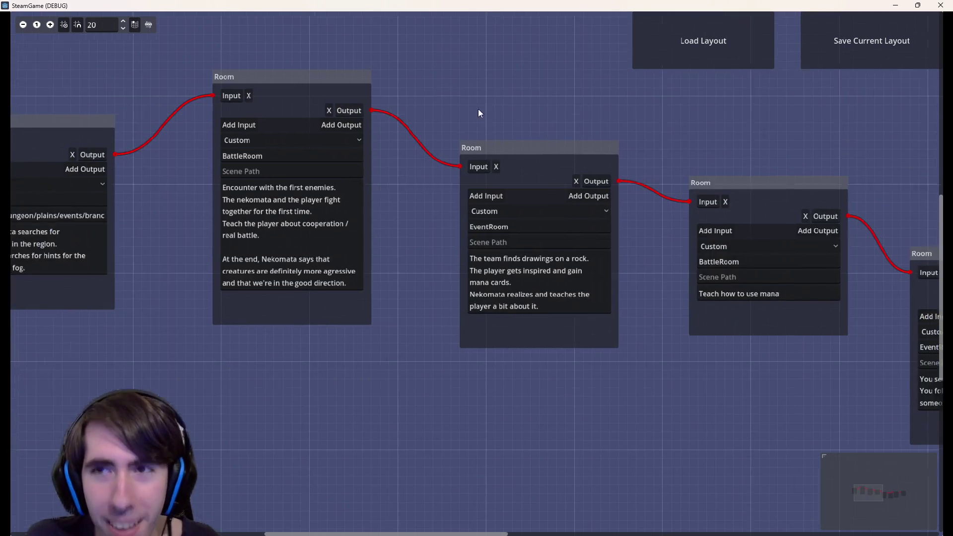
pyautogui.click(949, 4)
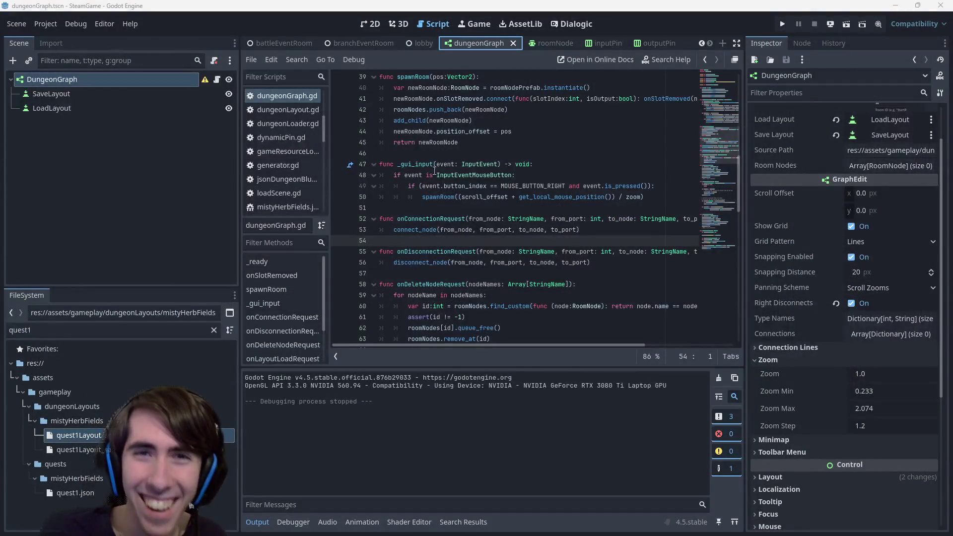
# Step: Switch to the 2D view, bring up the tutorial3 scene, and run it as the current scene
pyautogui.click(370, 24)
pyautogui.scroll(-8, 390, 48)
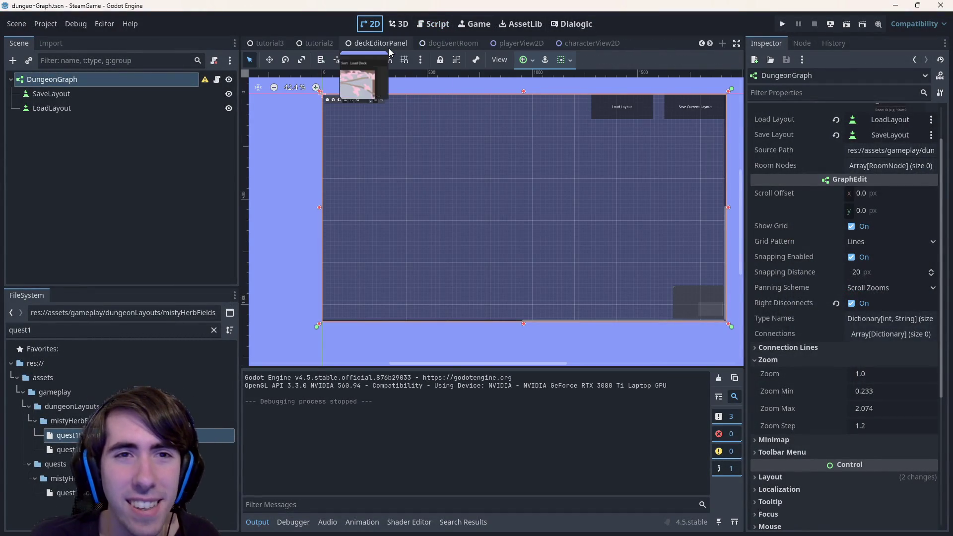
pyautogui.click(497, 45)
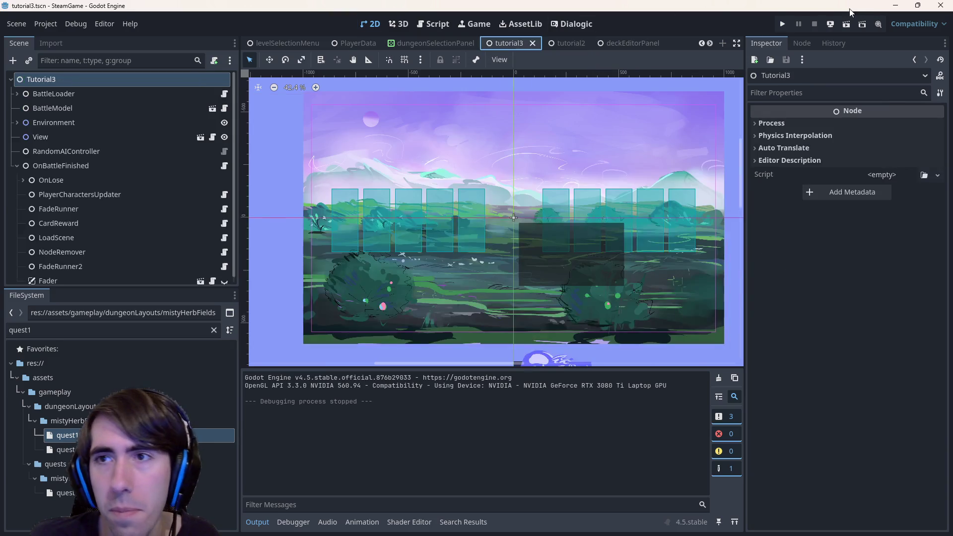
pyautogui.click(848, 23)
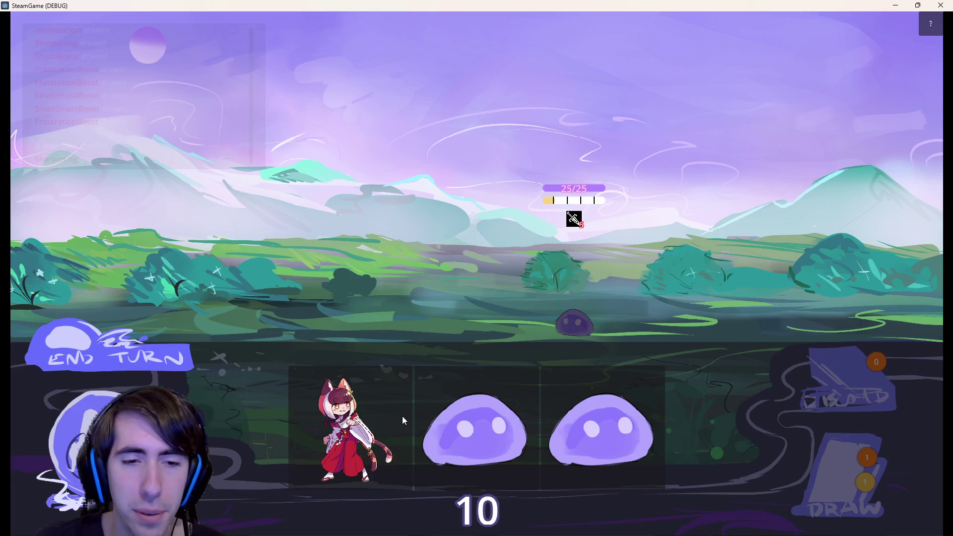
# Step: Deploy the cat girl and two slimes onto the battlefield, then end the turn
pyautogui.moveTo(404, 421); pyautogui.dragTo(385, 281)
pyautogui.moveTo(382, 427)
pyautogui.mouseDown()
pyautogui.moveTo(293, 271)
pyautogui.moveTo(300, 298)
pyautogui.mouseUp()
pyautogui.moveTo(430, 426)
pyautogui.mouseDown()
pyautogui.moveTo(213, 293)
pyautogui.moveTo(224, 298)
pyautogui.mouseUp()
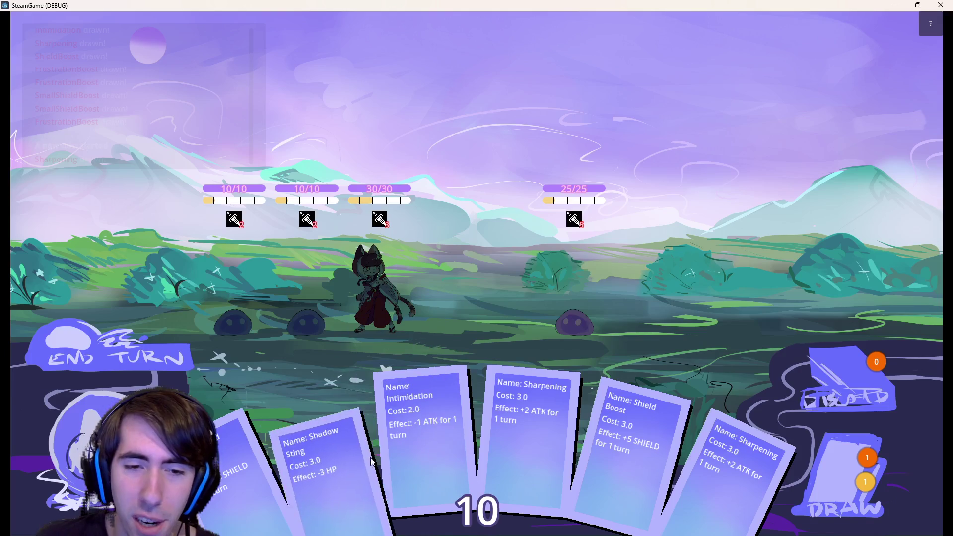
pyautogui.click(166, 337)
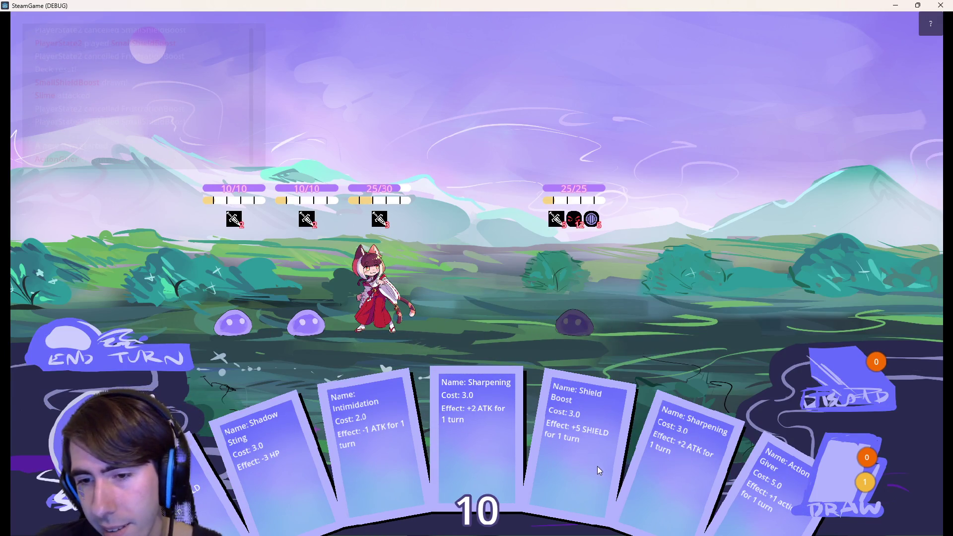
# Step: Play Shield Boost and Sharpening on the hero, then attack the right-hand enemy slime
pyautogui.moveTo(513, 431)
pyautogui.mouseDown()
pyautogui.moveTo(419, 309)
pyautogui.moveTo(389, 296)
pyautogui.mouseUp()
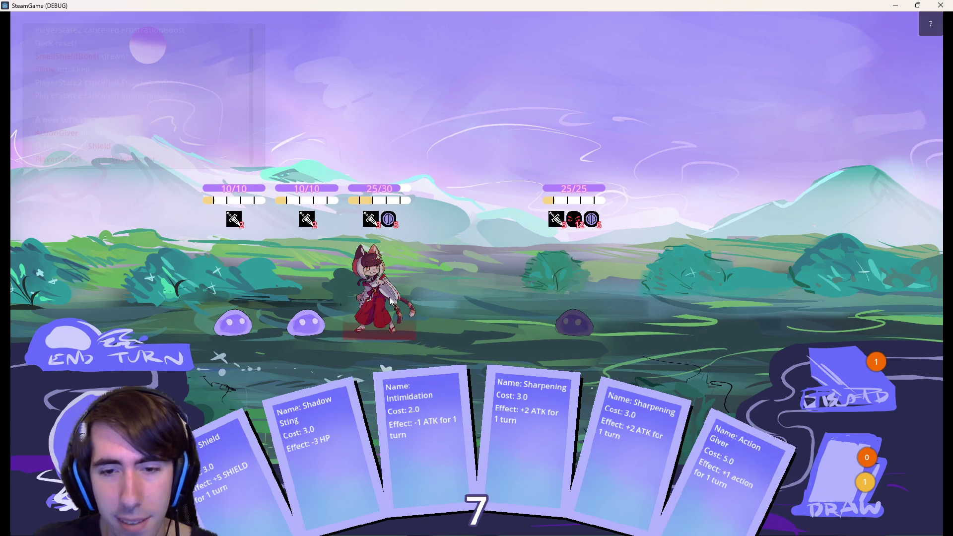
pyautogui.moveTo(548, 452)
pyautogui.mouseDown()
pyautogui.moveTo(371, 309)
pyautogui.moveTo(396, 310)
pyautogui.mouseUp()
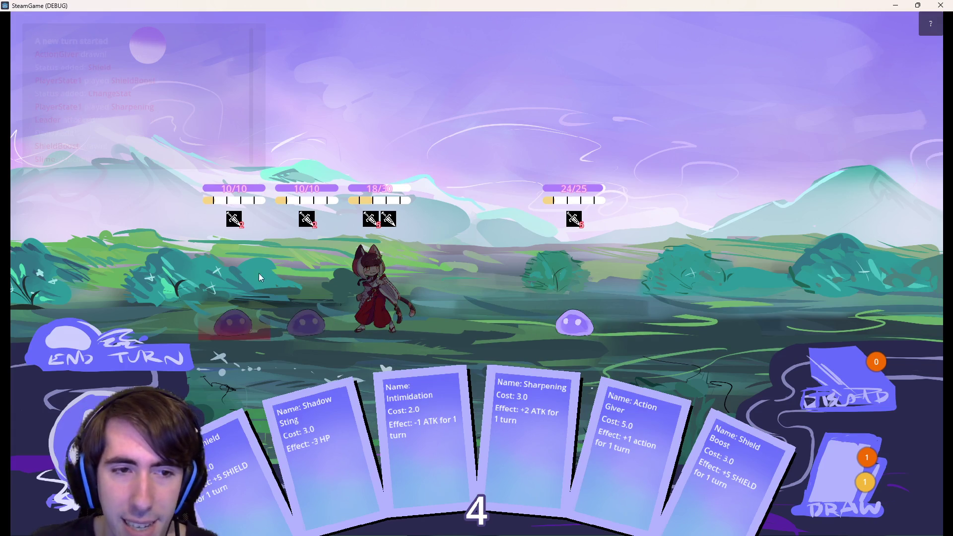
pyautogui.click(565, 296)
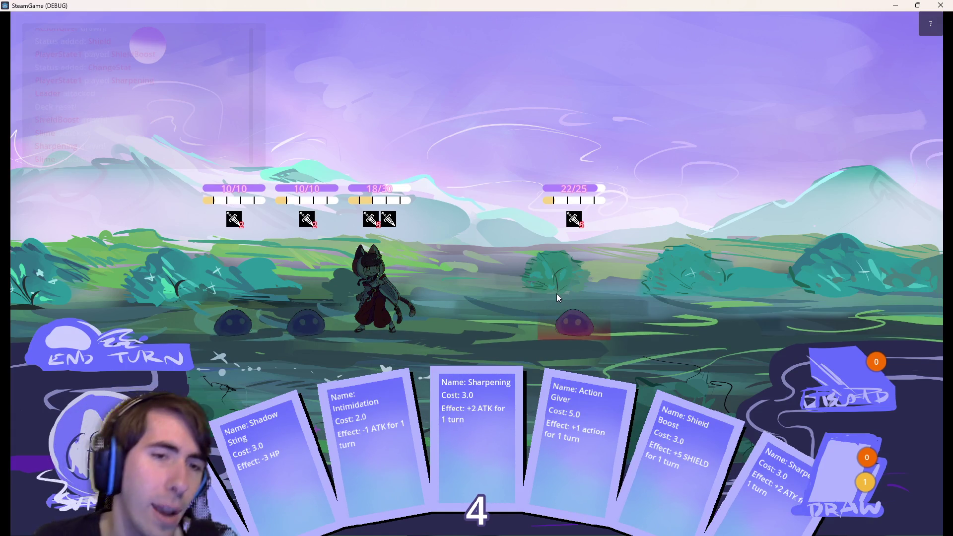
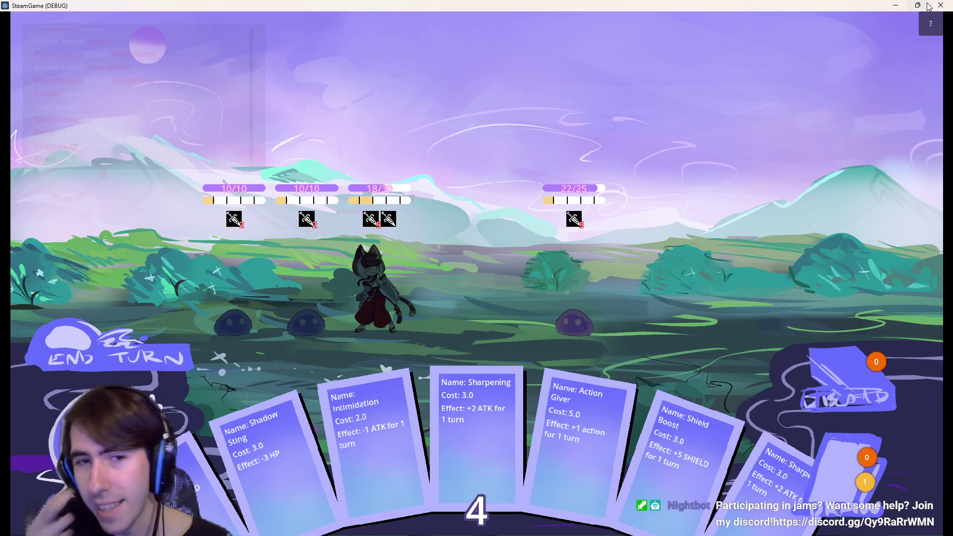
# Step: Close the running SteamGame window, then open and run the dungeonGraph scene
pyautogui.moveTo(928, 5)
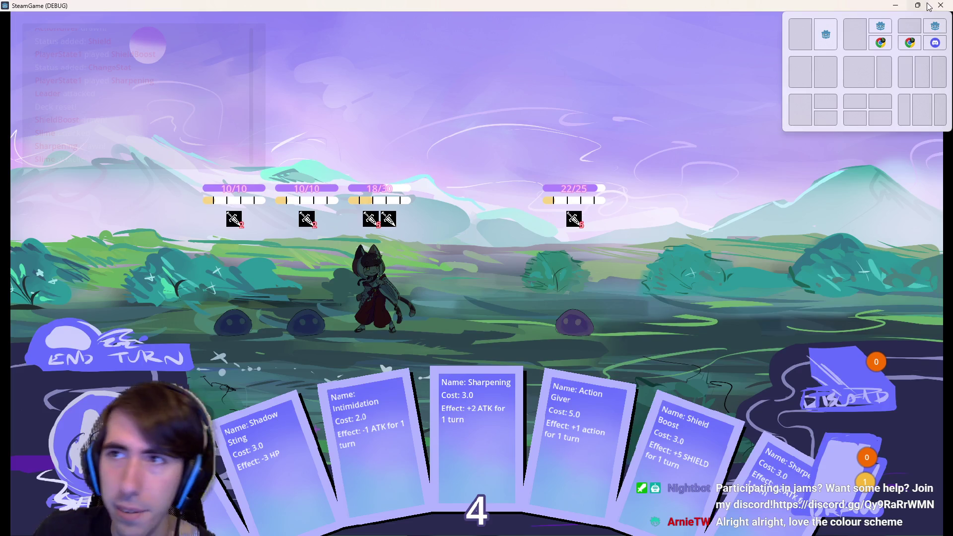
pyautogui.click(941, 5)
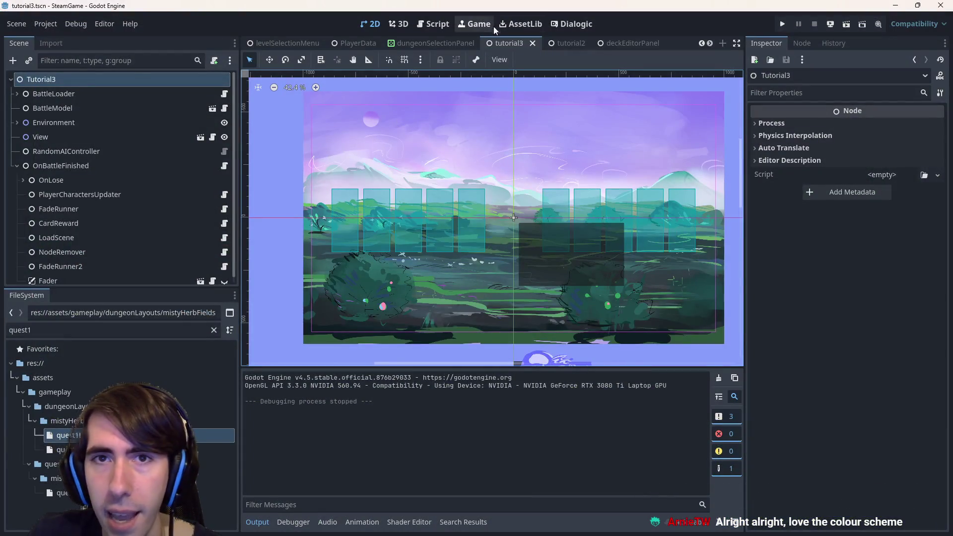
pyautogui.scroll(-5, 560, 47)
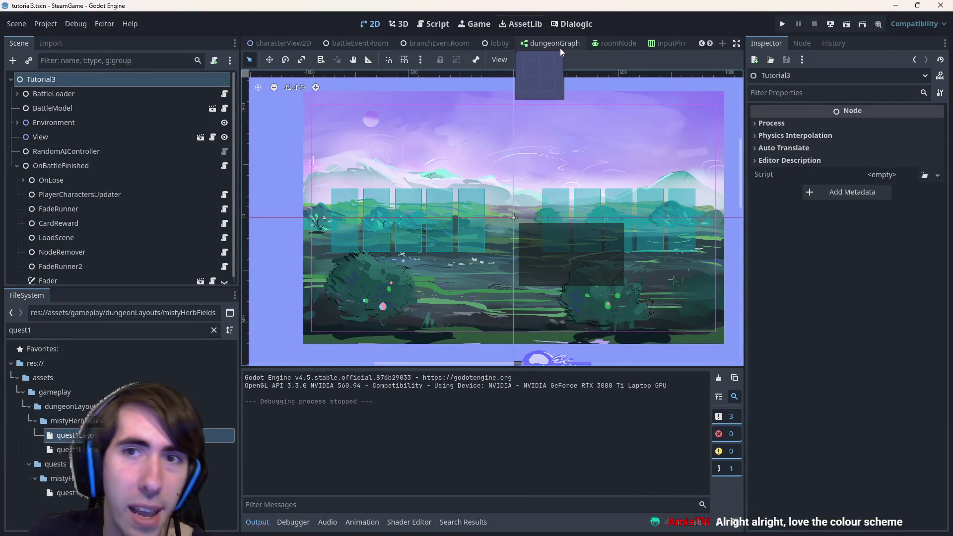
pyautogui.click(461, 48)
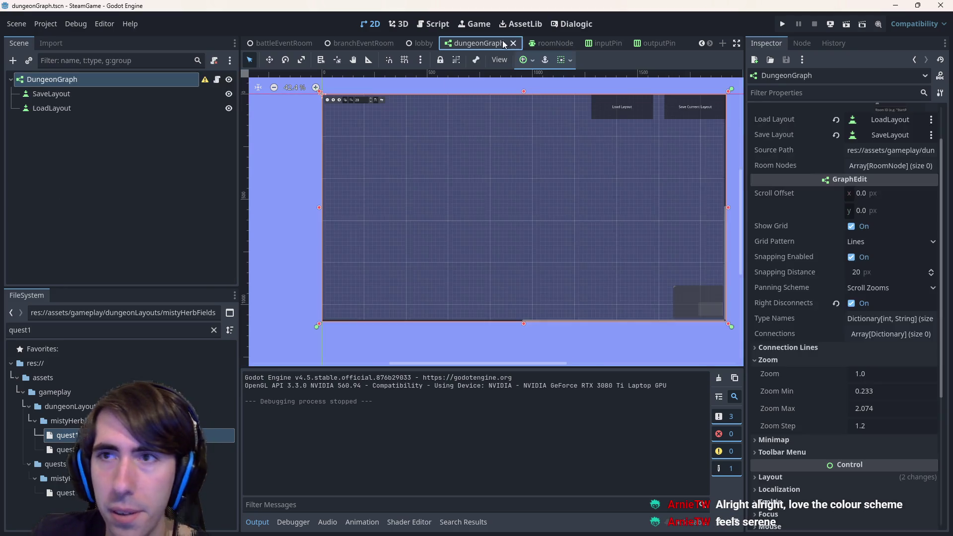
pyautogui.click(847, 26)
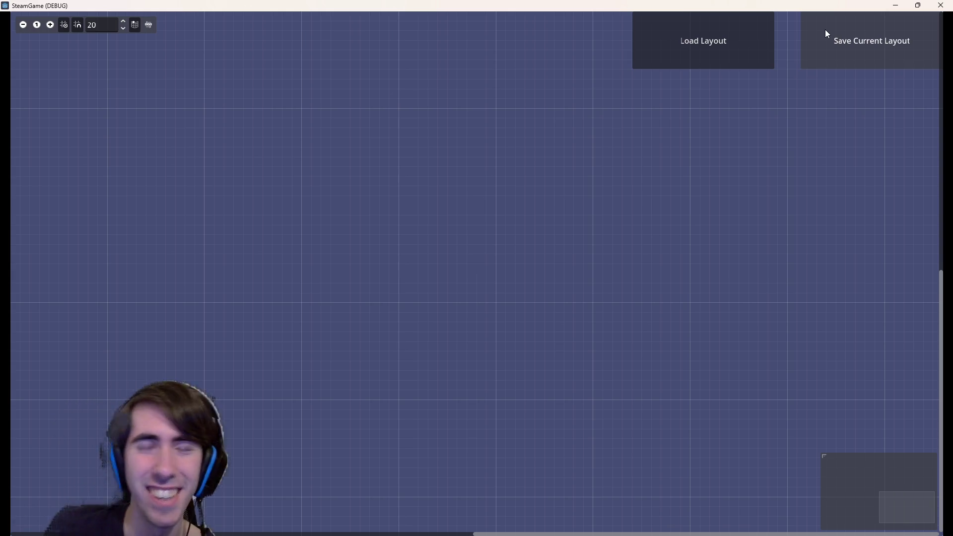
# Step: Add test Room nodes to the canvas, delete one, and pan the graph
pyautogui.rightClick(486, 160)
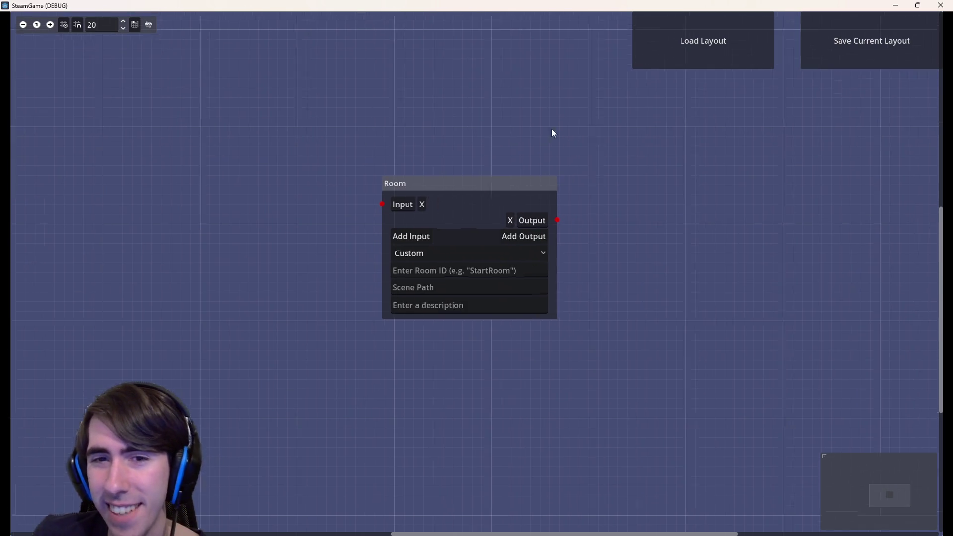
pyautogui.press('Delete')
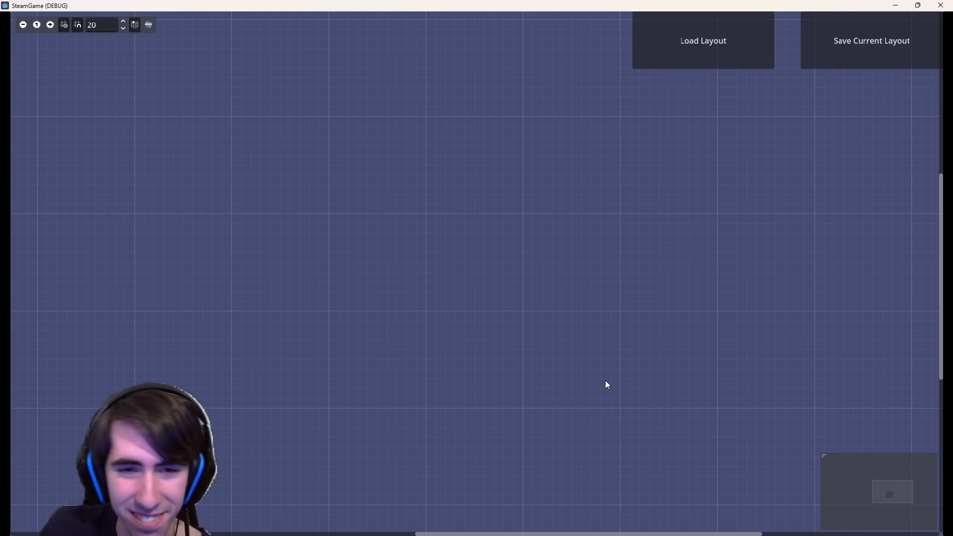
pyautogui.rightClick(283, 192)
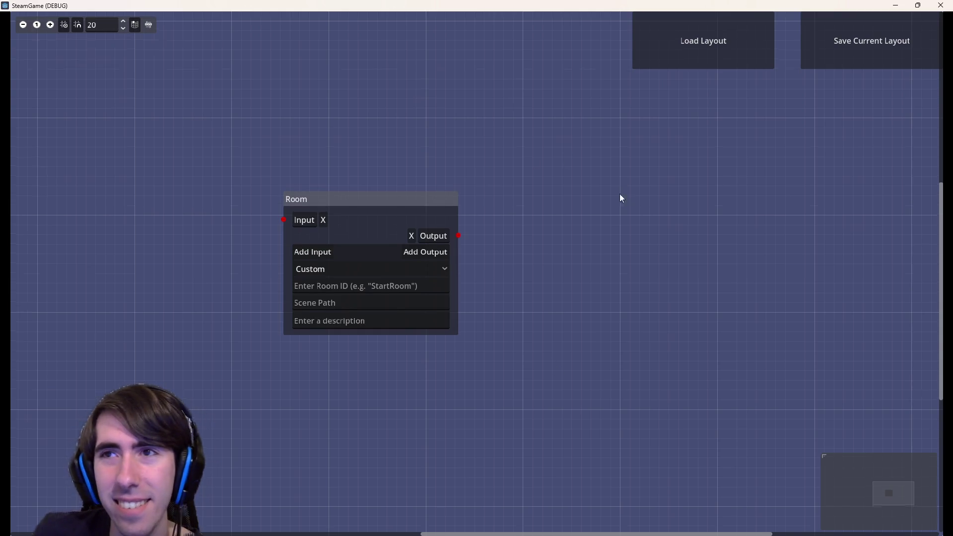
pyautogui.moveTo(627, 191); pyautogui.dragTo(580, 291)
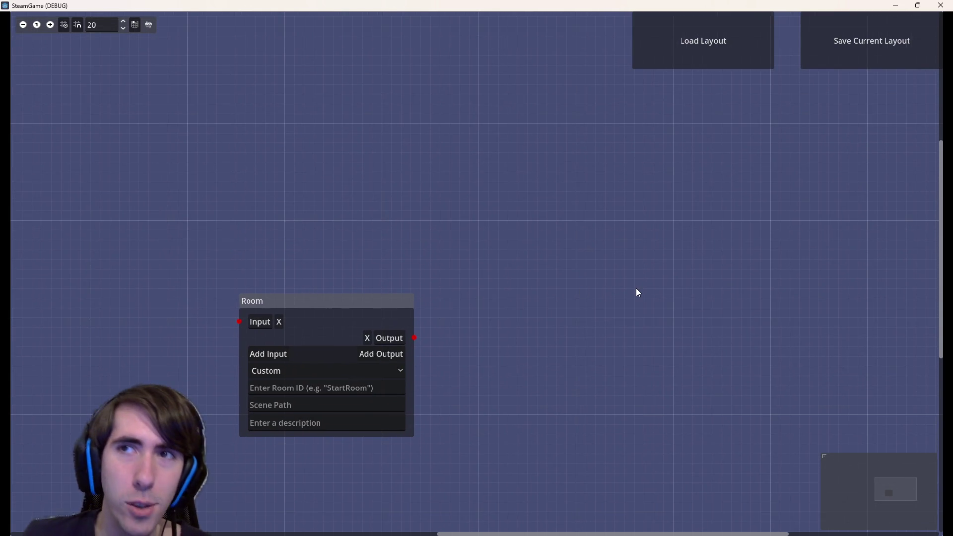
# Step: Box-select and delete the Room nodes, undo, then delete all four together
pyautogui.moveTo(714, 185)
pyautogui.mouseDown()
pyautogui.moveTo(620, 231)
pyautogui.moveTo(214, 484)
pyautogui.mouseUp()
pyautogui.moveTo(172, 234); pyautogui.dragTo(553, 466)
pyautogui.press('Delete')
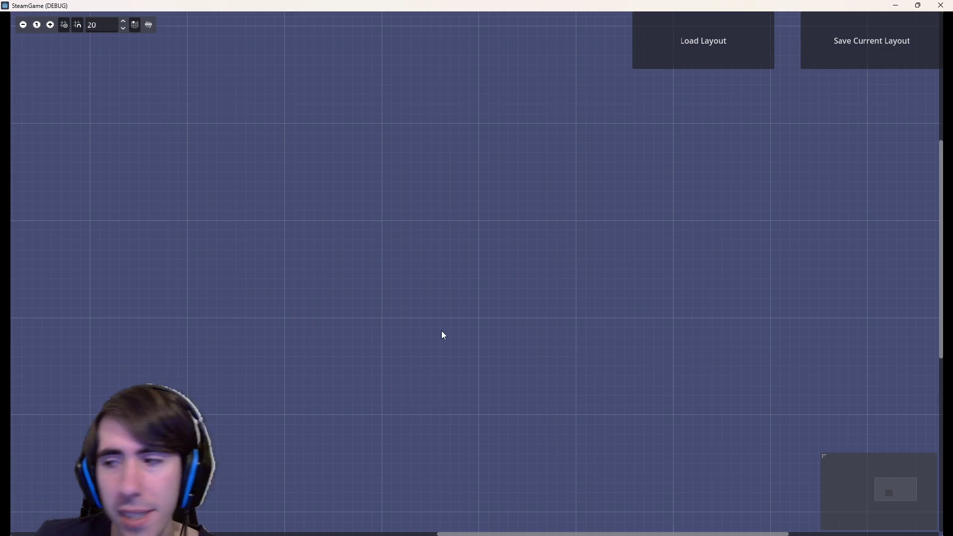
pyautogui.hotkey('ctrl', 'z')
pyautogui.hotkey('ctrl', 'z')
pyautogui.hotkey('ctrl', 'z')
pyautogui.moveTo(217, 109); pyautogui.dragTo(617, 433)
pyautogui.press('Delete')
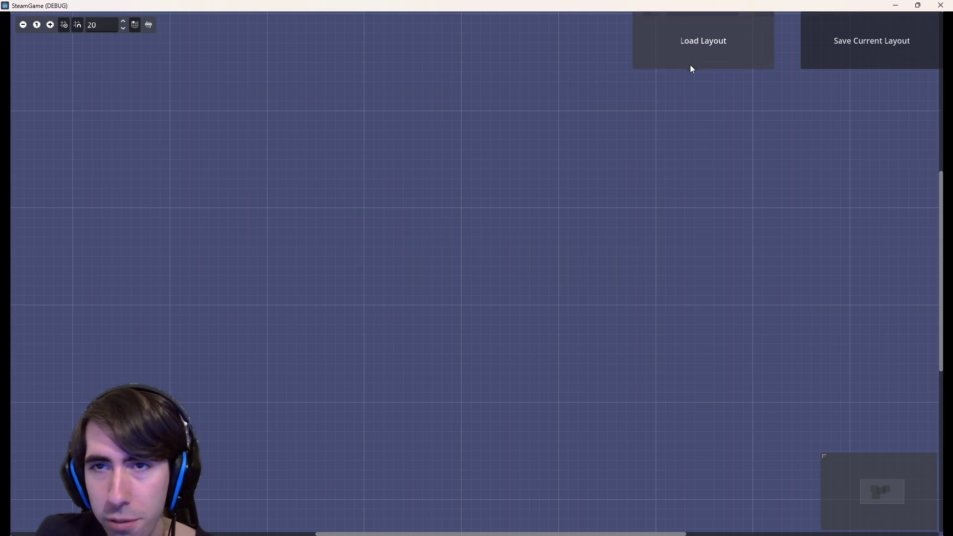
# Step: Load quest1Layout.json from the mistyHerbFields folder and zoom around its room chain
pyautogui.click(691, 69)
pyautogui.doubleClick(590, 209)
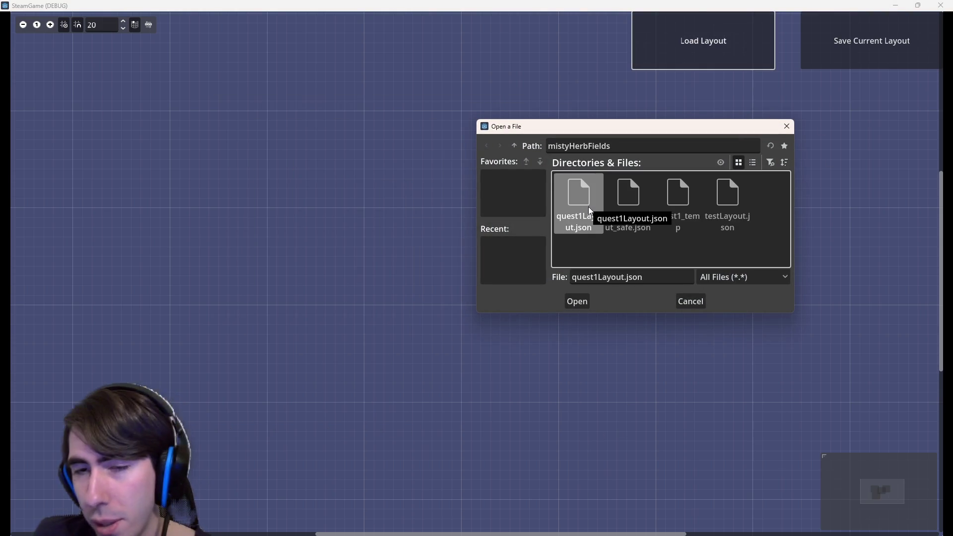
pyautogui.doubleClick(590, 209)
pyautogui.scroll(-3, 599, 295)
pyautogui.hscroll(2, 389, 385)
pyautogui.scroll(3, 594, 401)
pyautogui.scroll(-2, 332, 305)
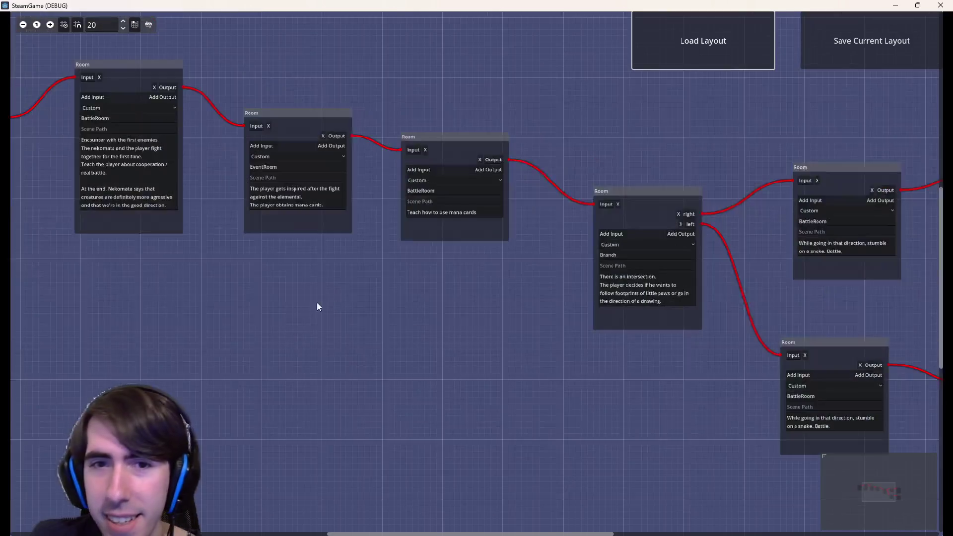
pyautogui.scroll(2, 332, 304)
pyautogui.hscroll(-5, 377, 363)
pyautogui.scroll(1, 436, 397)
pyautogui.hscroll(1, 403, 406)
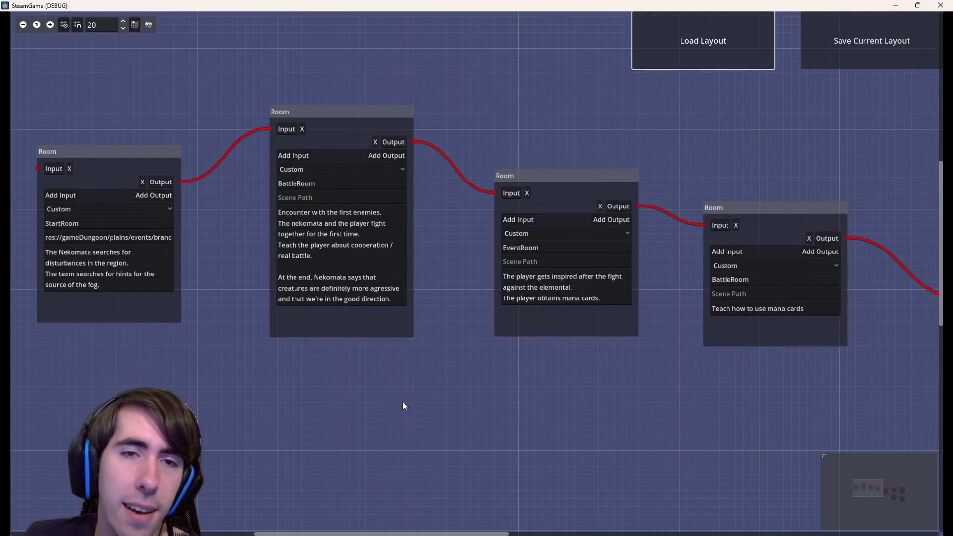
pyautogui.scroll(-1, 406, 421)
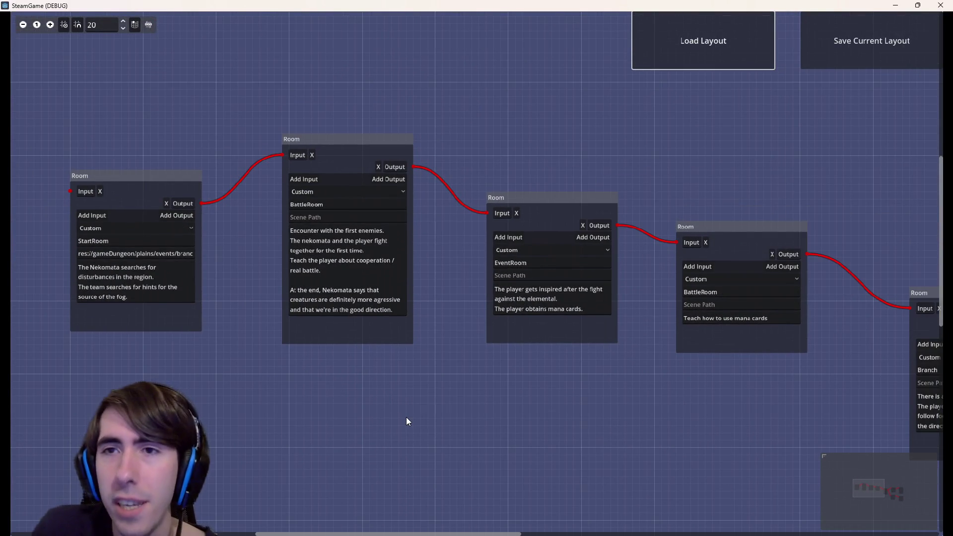
pyautogui.hscroll(5, 407, 419)
pyautogui.scroll(-1, 408, 419)
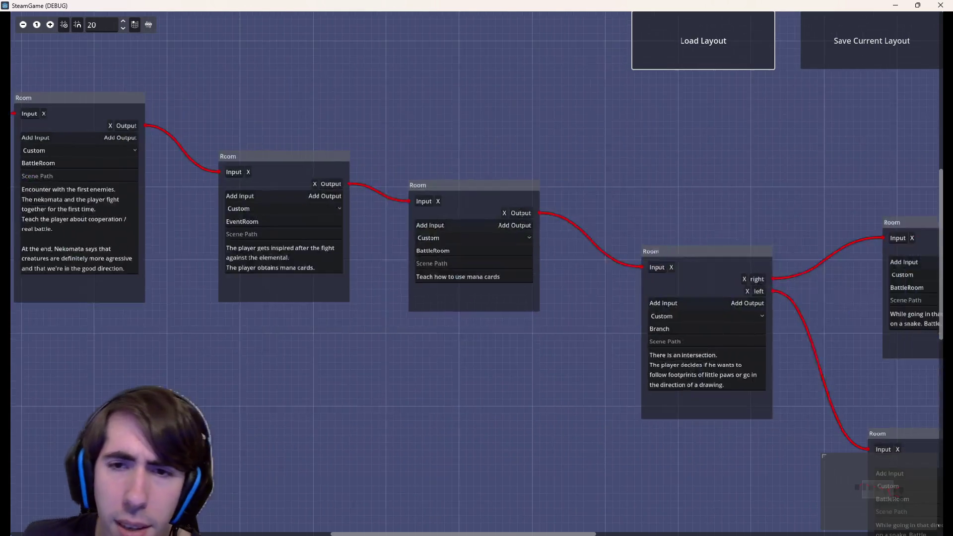
pyautogui.scroll(1, 272, 320)
pyautogui.hscroll(-6, 289, 335)
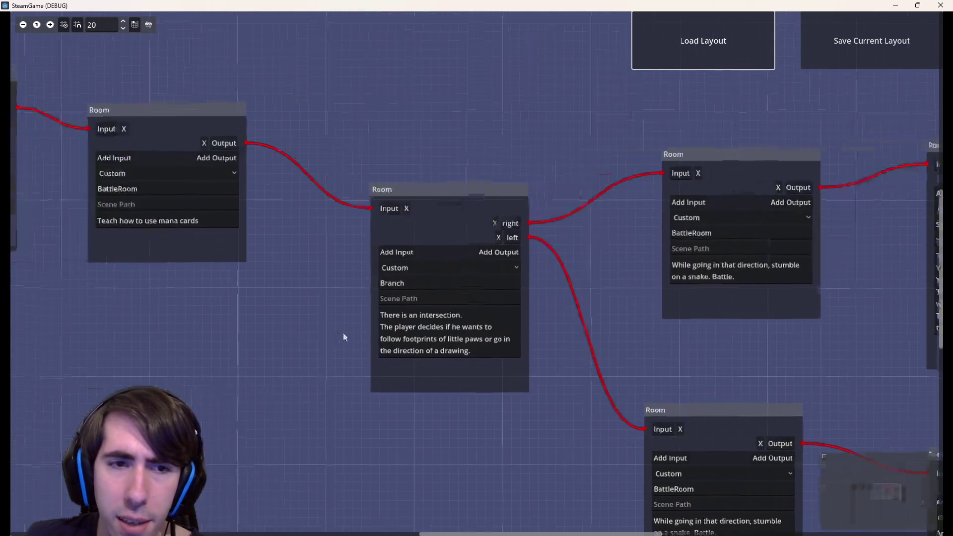
# Step: Browse mistyHerbFields again without loading anything, then pan over the loaded rooms
pyautogui.click(736, 64)
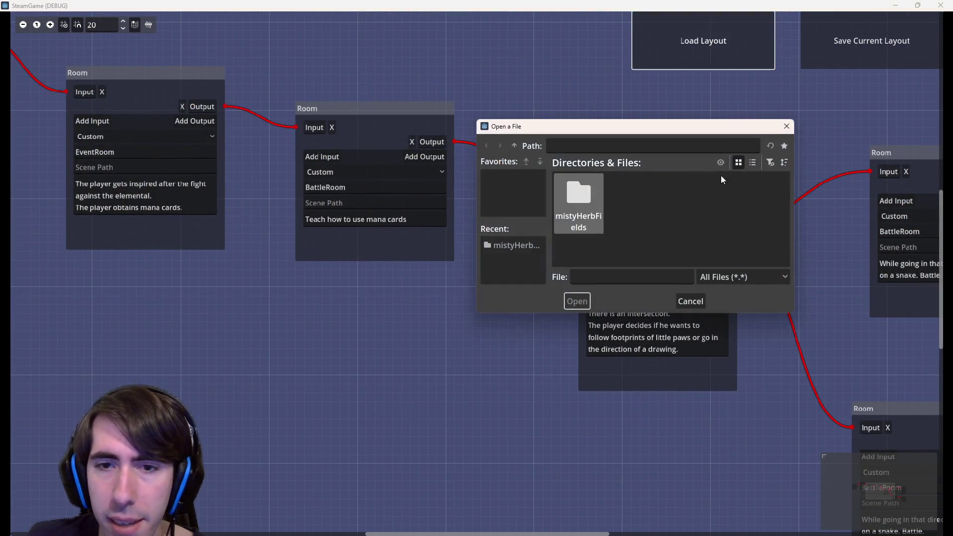
pyautogui.doubleClick(588, 198)
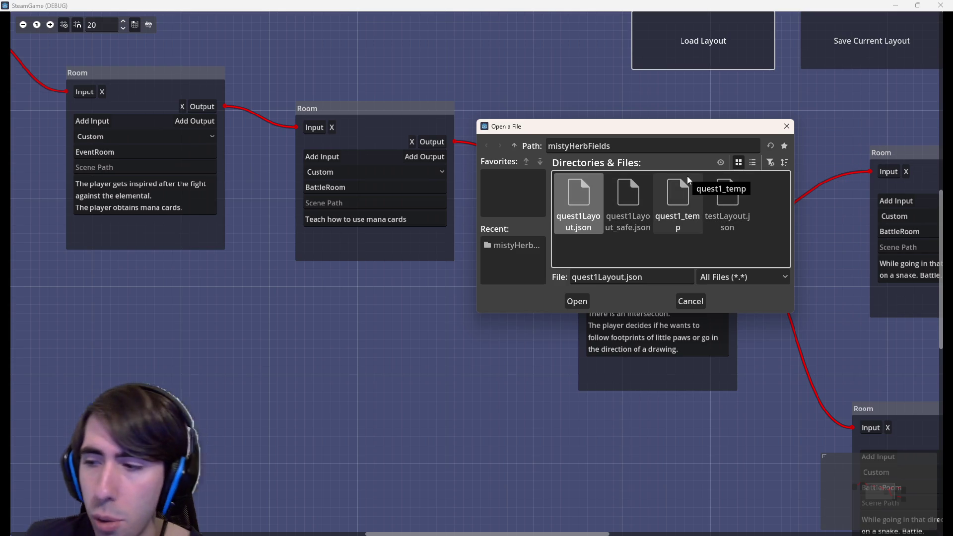
pyautogui.click(787, 126)
pyautogui.scroll(-3, 629, 162)
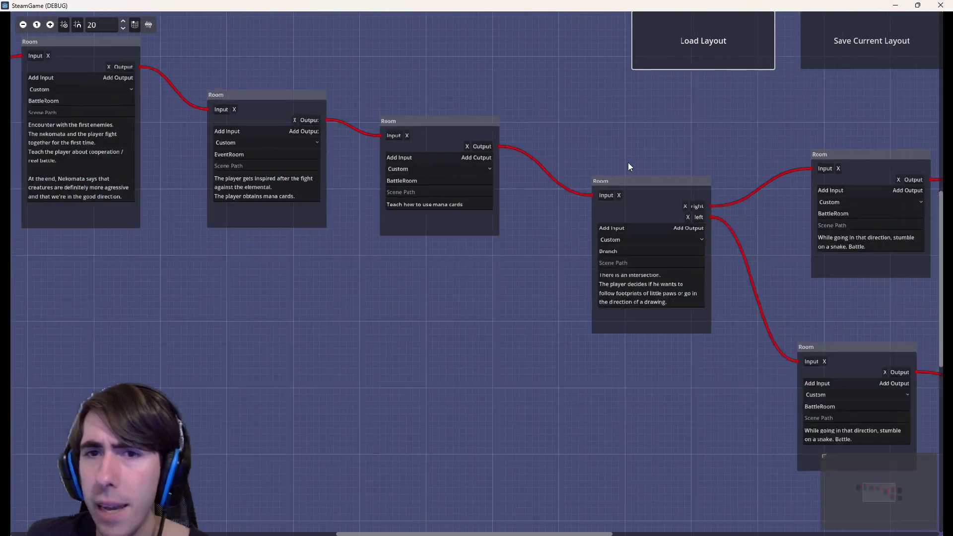
pyautogui.scroll(-3, 548, 335)
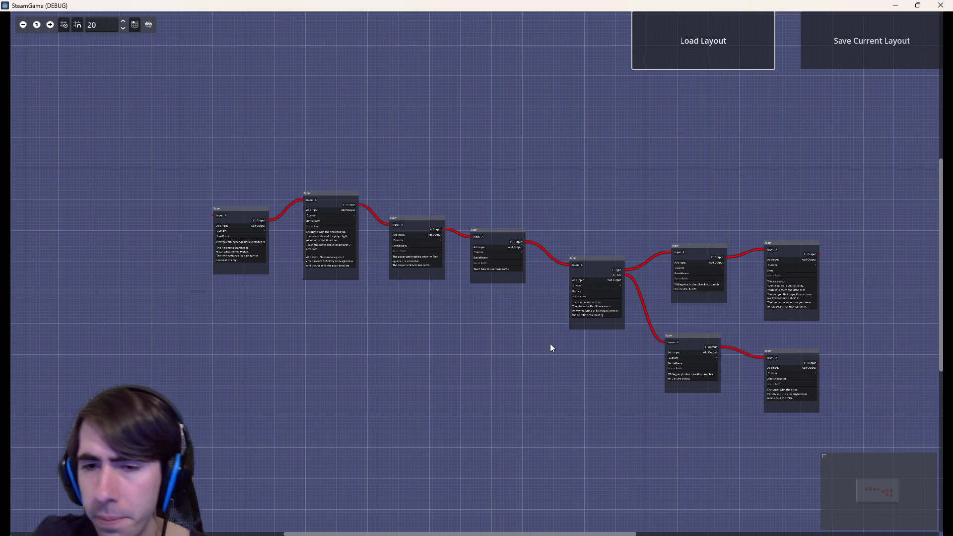
pyautogui.scroll(5, 550, 345)
pyautogui.hscroll(3, 547, 330)
pyautogui.scroll(-1, 505, 328)
pyautogui.hscroll(5, 407, 298)
pyautogui.hscroll(5, 297, 305)
pyautogui.click(687, 30)
# Step: Load quest1_temp from mistyHerbFields and read its carriage-tracks room descriptions
pyautogui.doubleClick(556, 225)
pyautogui.doubleClick(683, 207)
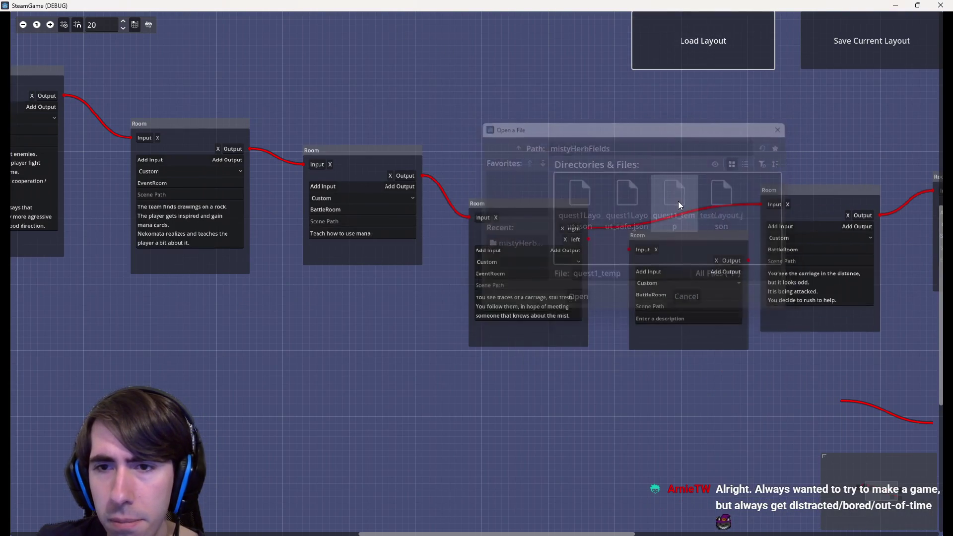
pyautogui.hscroll(-5, 645, 355)
pyautogui.scroll(2, 496, 380)
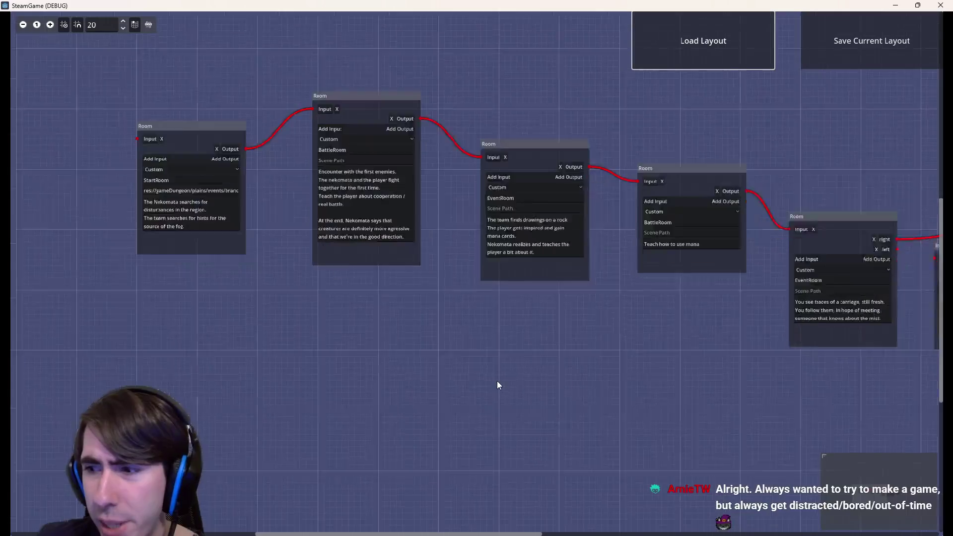
pyautogui.scroll(1, 498, 385)
pyautogui.scroll(2, 586, 387)
pyautogui.hscroll(-2, 603, 432)
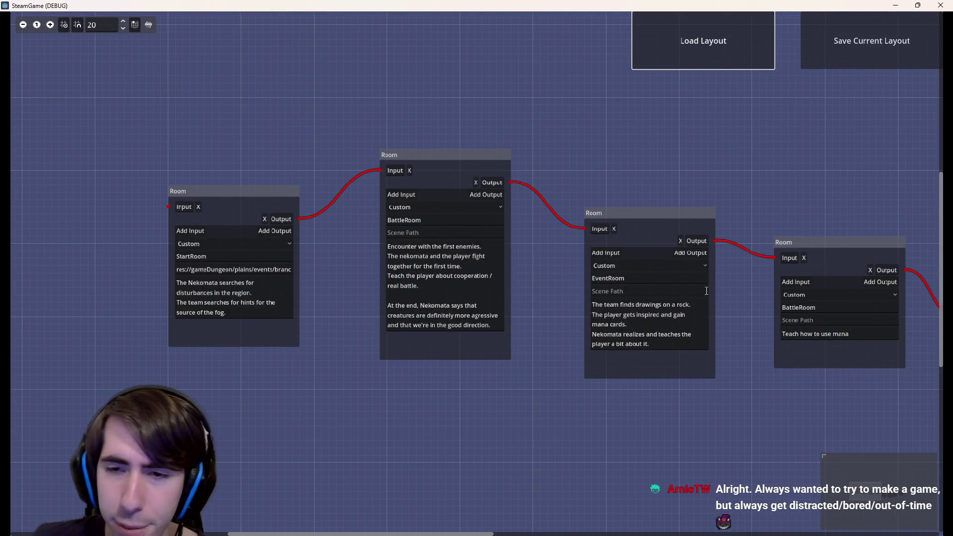
pyautogui.scroll(-2, 481, 382)
pyautogui.hscroll(5, 482, 383)
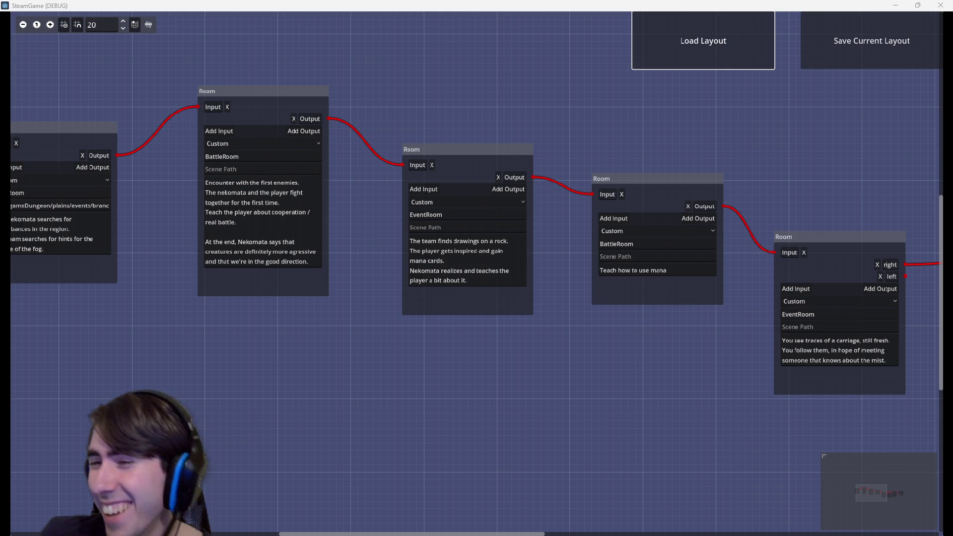
pyautogui.hotkey('alt', 'Tab')
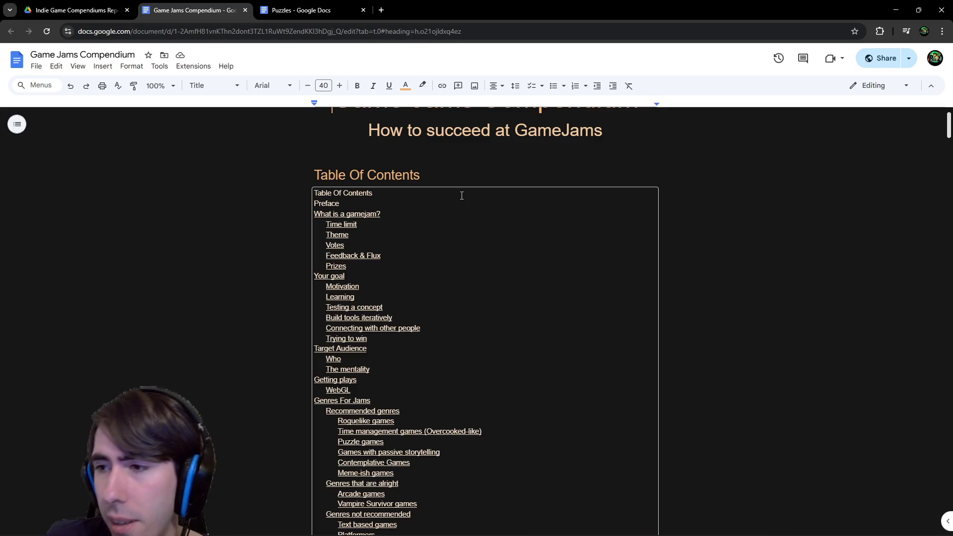
# Step: Skim the Game Jams Compendium and move over to the Puzzles document
pyautogui.scroll(-15, 447, 114)
pyautogui.scroll(-20, 536, 264)
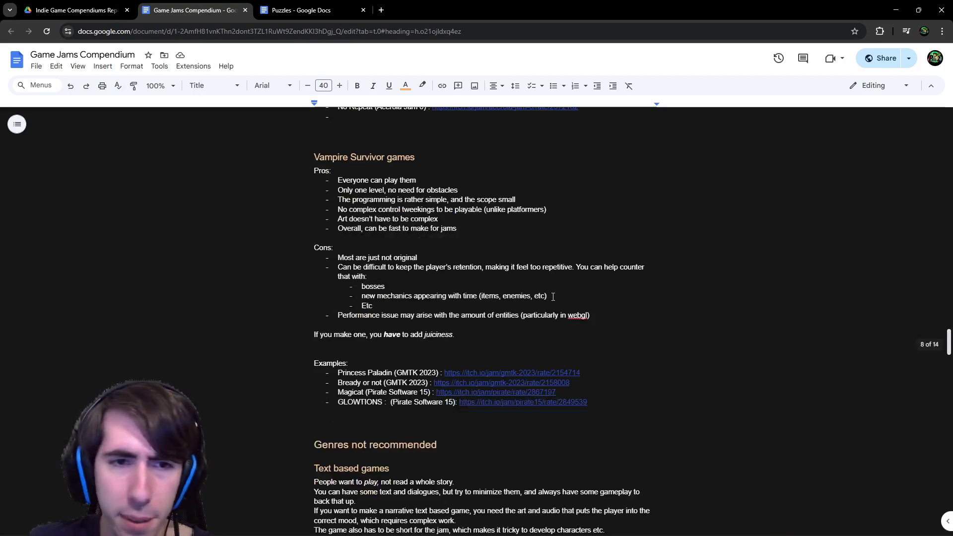
pyautogui.scroll(-6, 553, 297)
pyautogui.scroll(-13, 510, 295)
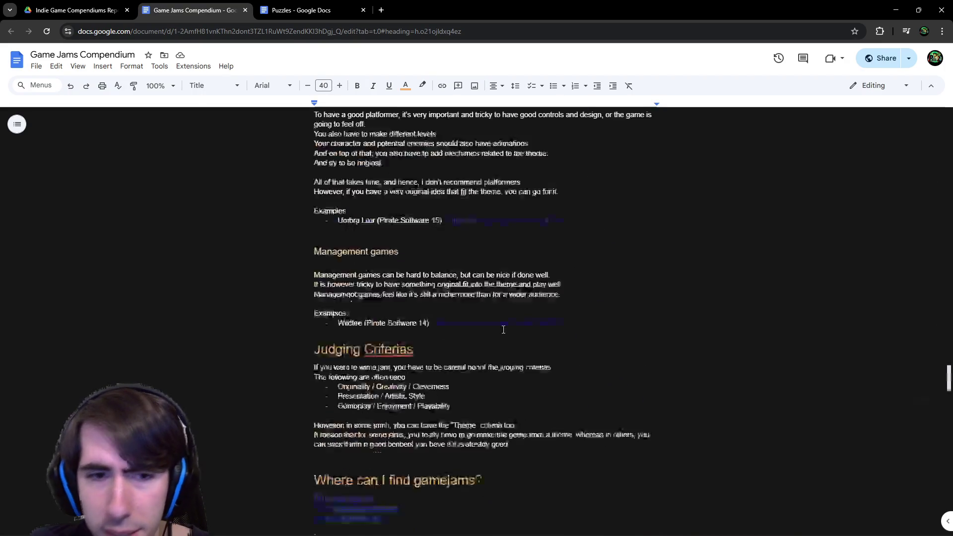
pyautogui.scroll(4, 504, 330)
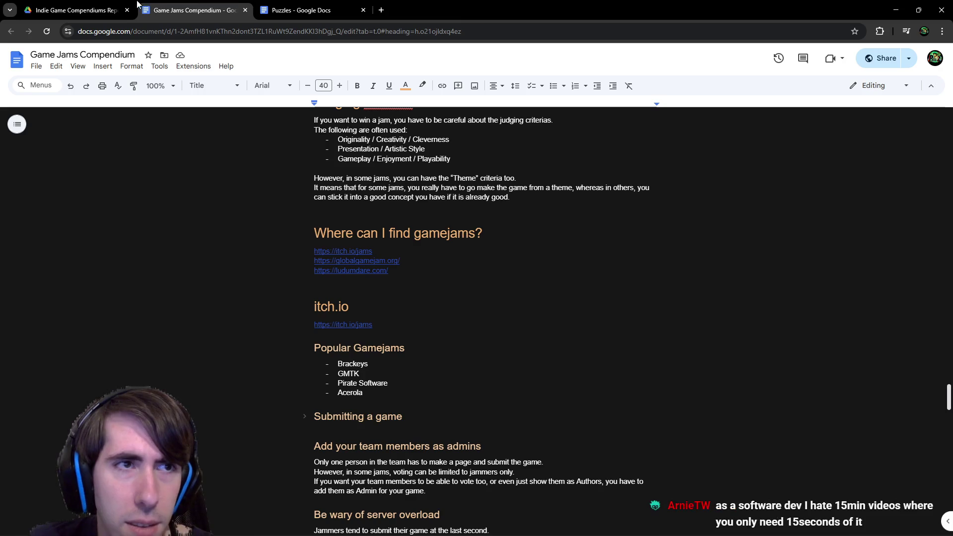
pyautogui.hotkey('ctrl', 'Tab')
pyautogui.click(101, 4)
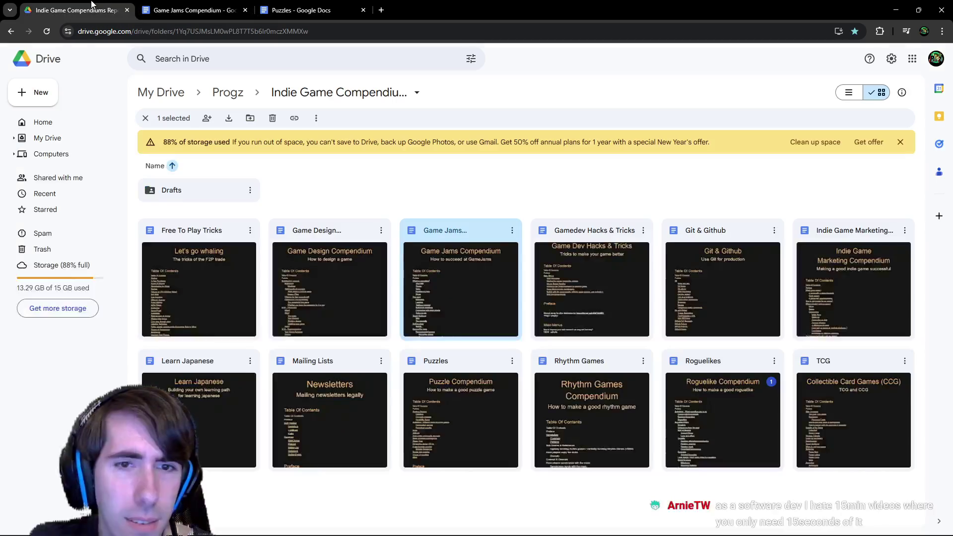
pyautogui.click(303, 10)
# Step: Skim the Puzzles document and preview the Working Memory video link
pyautogui.scroll(-1, 401, 255)
pyautogui.scroll(1, 430, 213)
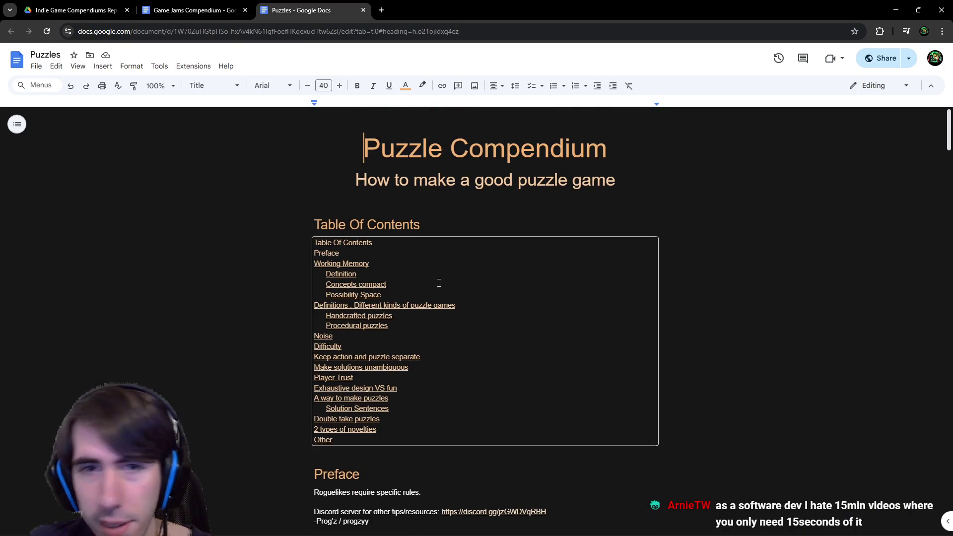
pyautogui.scroll(-2, 435, 267)
pyautogui.scroll(-20, 427, 255)
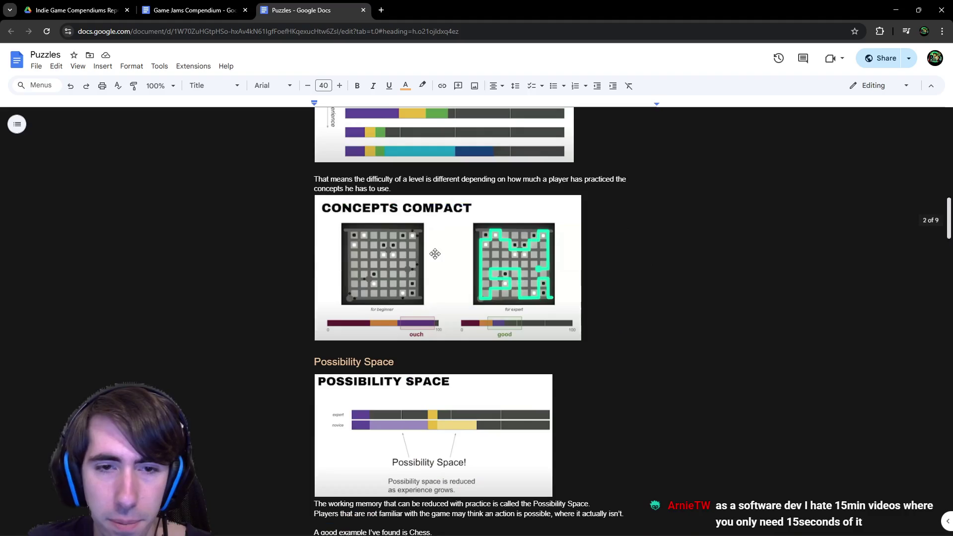
pyautogui.scroll(-9, 435, 254)
pyautogui.scroll(20, 442, 243)
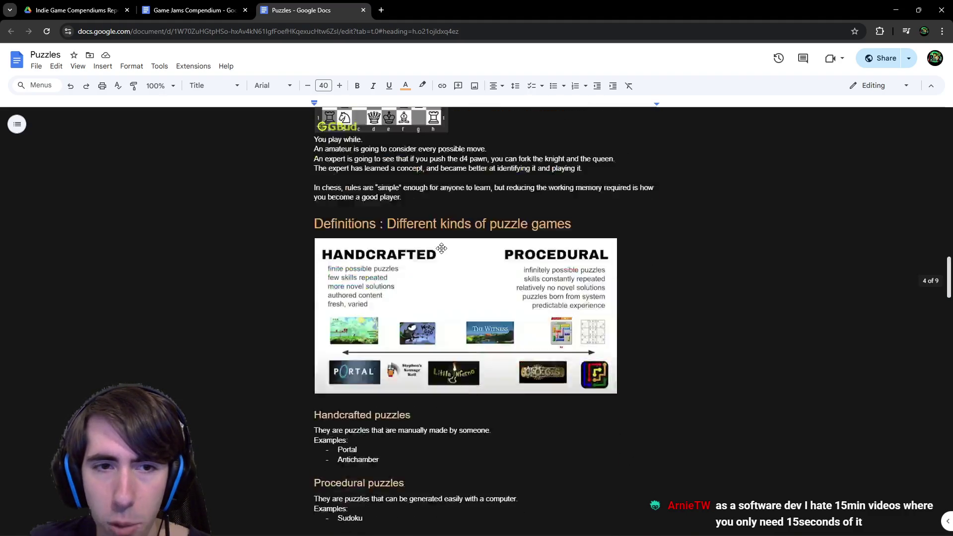
pyautogui.scroll(9, 444, 238)
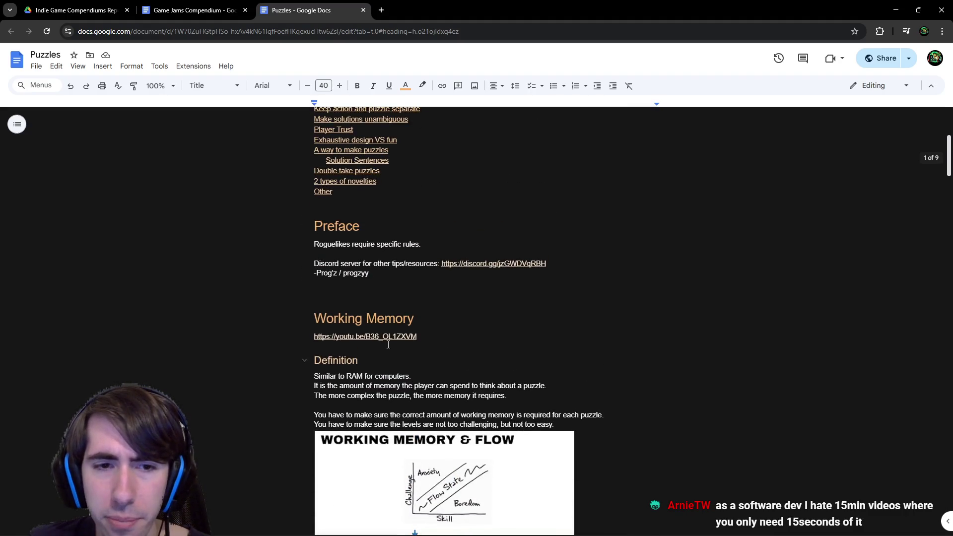
pyautogui.click(377, 336)
pyautogui.moveTo(384, 357)
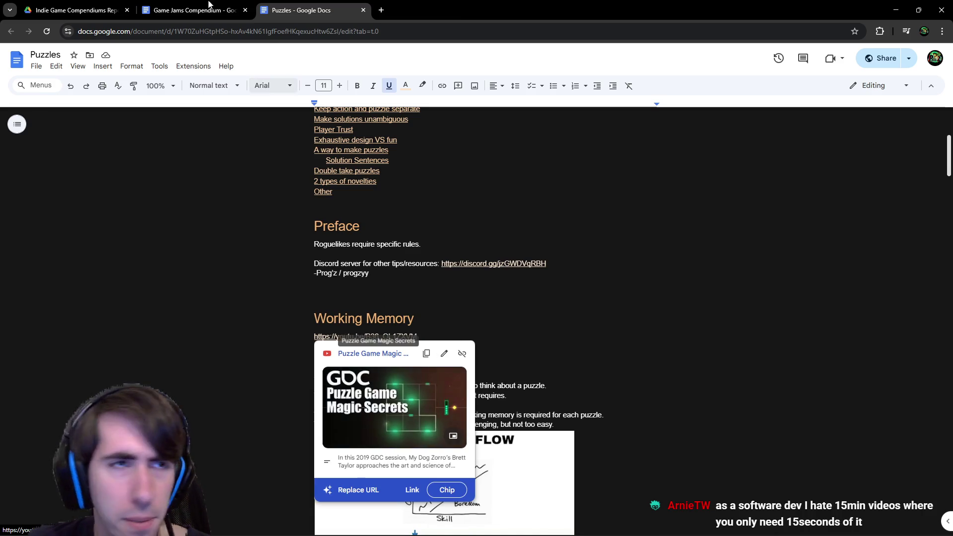
# Step: Preview the Double take puzzles, Lateral thinking and 2 types of novelties links
pyautogui.scroll(-15, 387, 307)
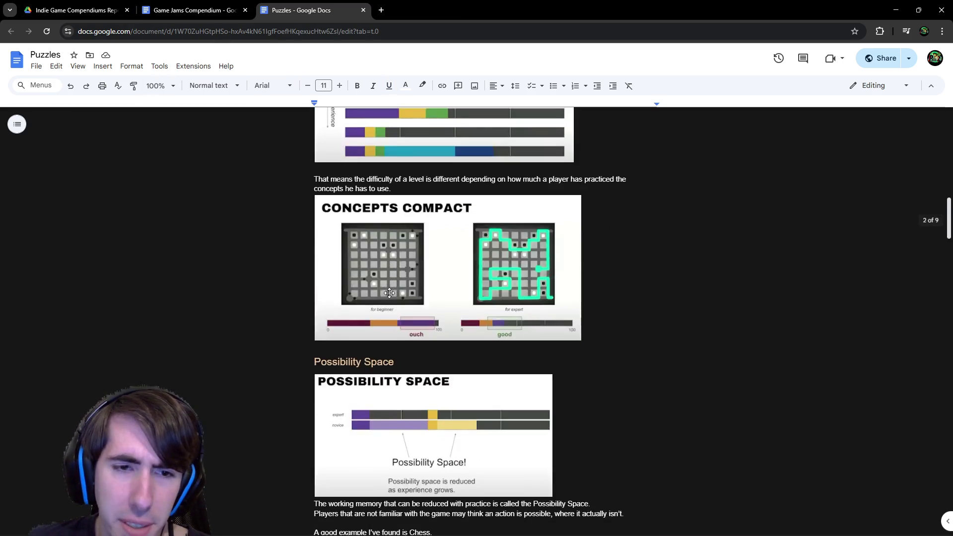
pyautogui.scroll(-12, 388, 306)
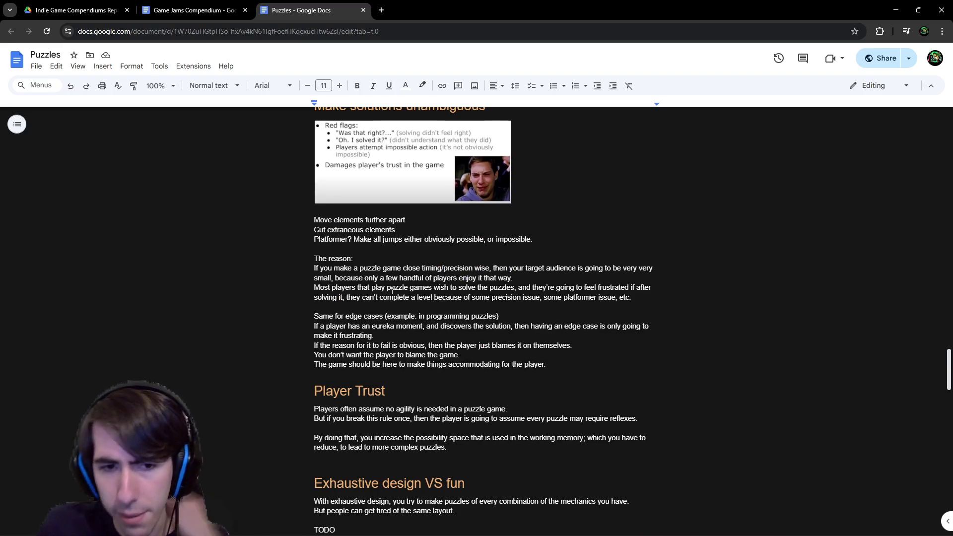
pyautogui.scroll(-20, 391, 291)
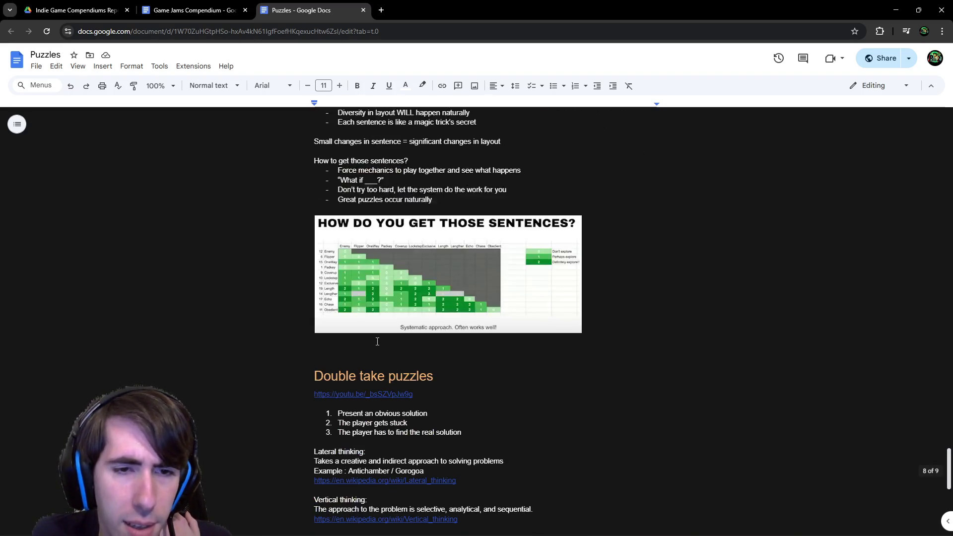
pyautogui.scroll(-1, 377, 342)
pyautogui.click(377, 342)
pyautogui.scroll(-2, 377, 343)
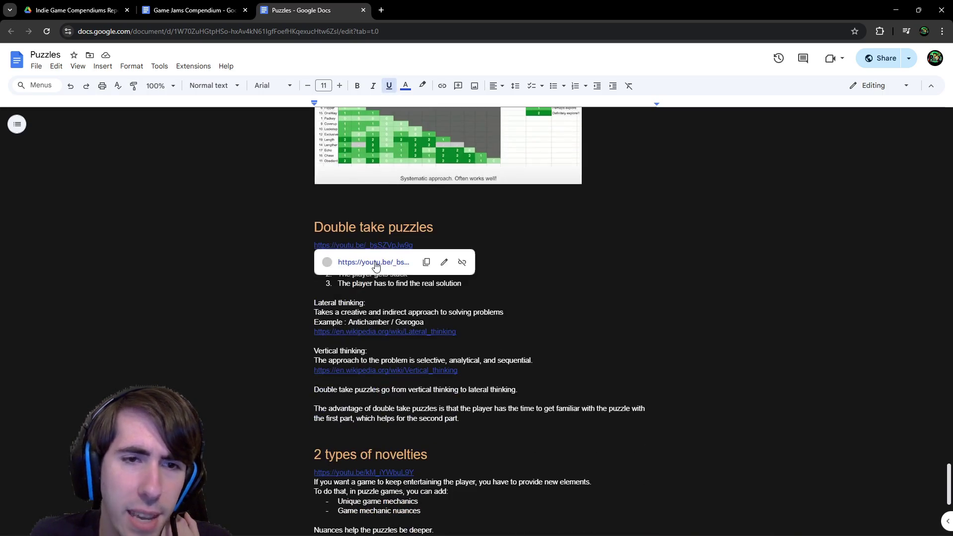
pyautogui.moveTo(376, 265)
pyautogui.scroll(-1, 374, 276)
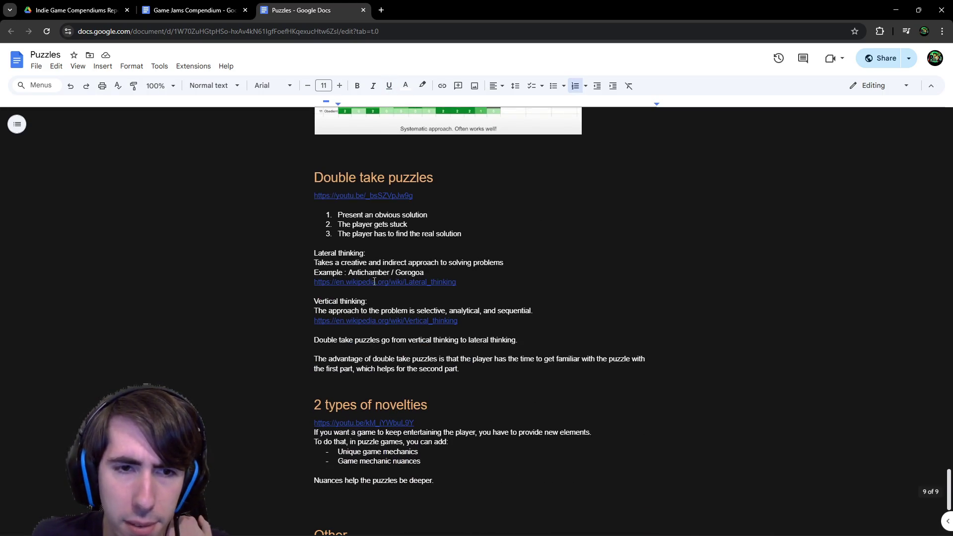
pyautogui.click(374, 281)
pyautogui.scroll(-4, 389, 277)
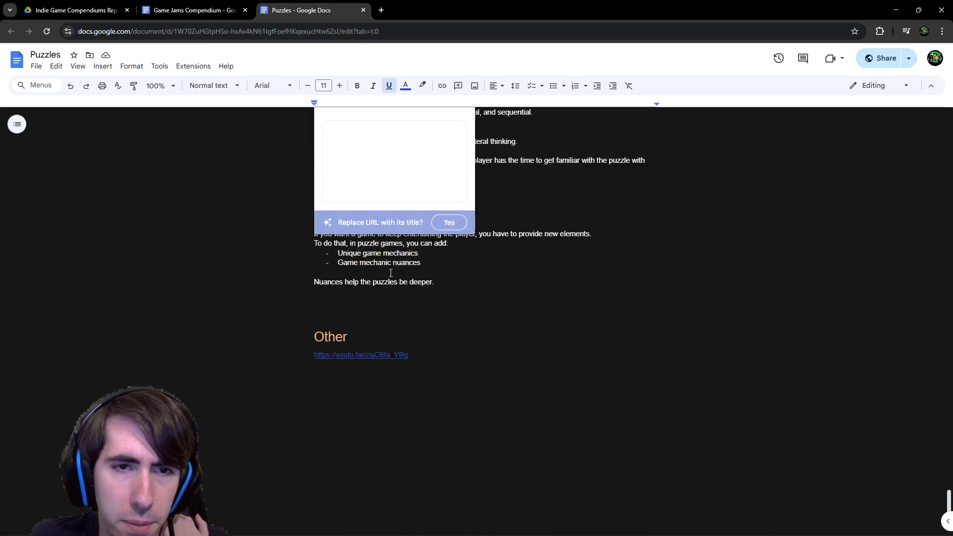
pyautogui.click(525, 272)
pyautogui.scroll(2, 450, 288)
pyautogui.scroll(1, 450, 288)
pyautogui.click(383, 325)
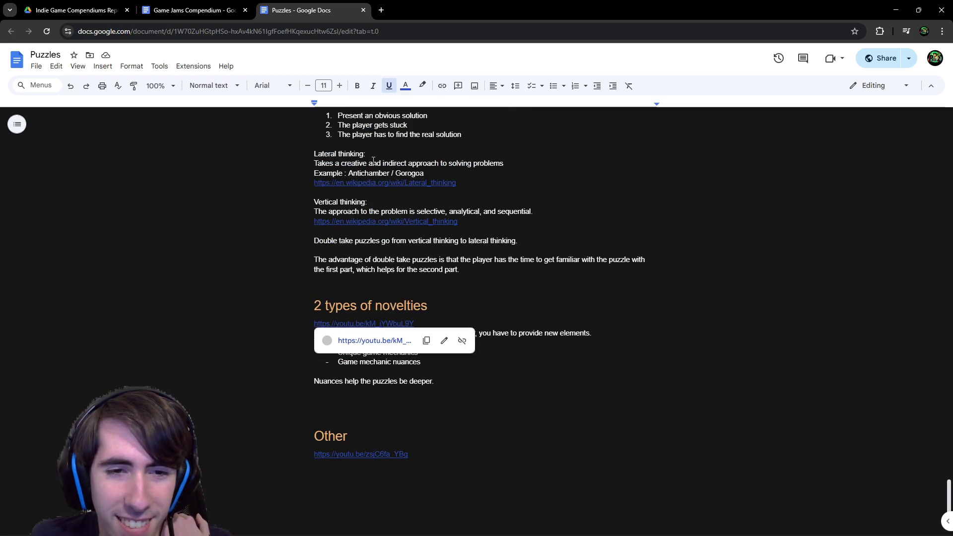
# Step: Open the Roguelikes compendium from the compendiums Drive folder and skim it
pyautogui.click(234, 10)
pyautogui.click(102, 7)
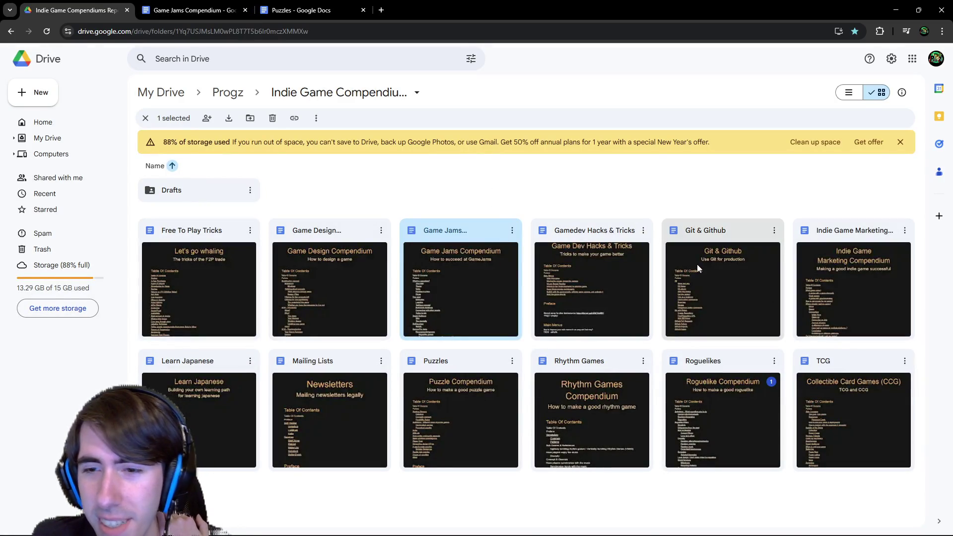
pyautogui.doubleClick(696, 361)
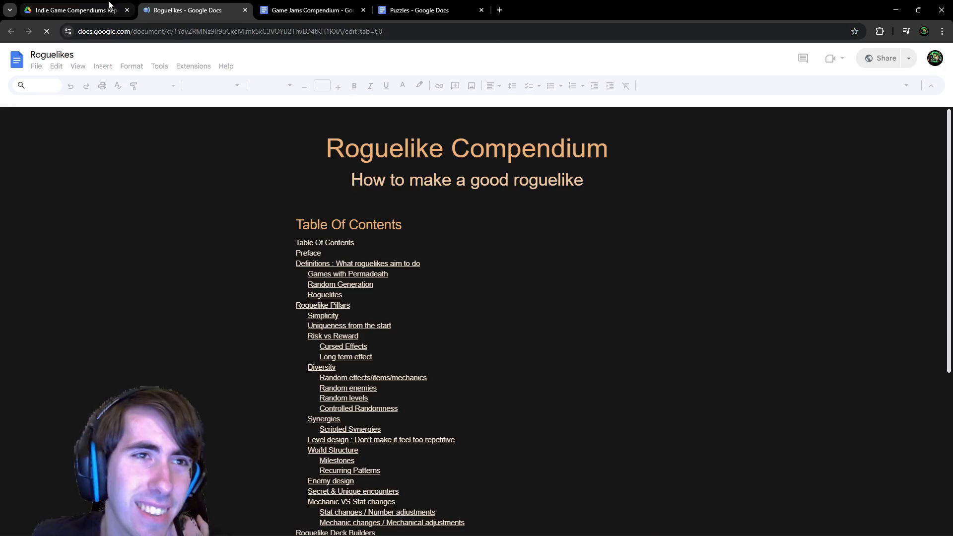
pyautogui.scroll(-20, 421, 303)
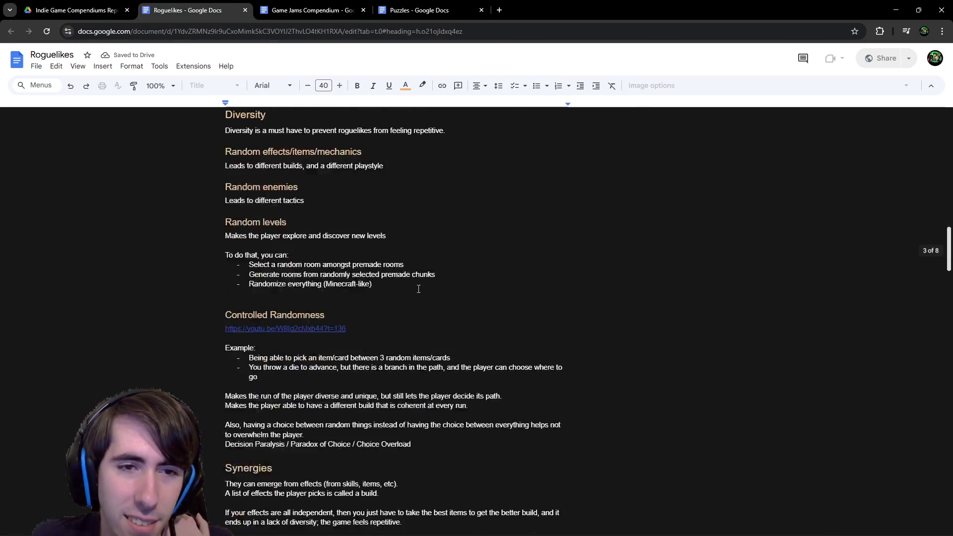
pyautogui.scroll(-20, 418, 293)
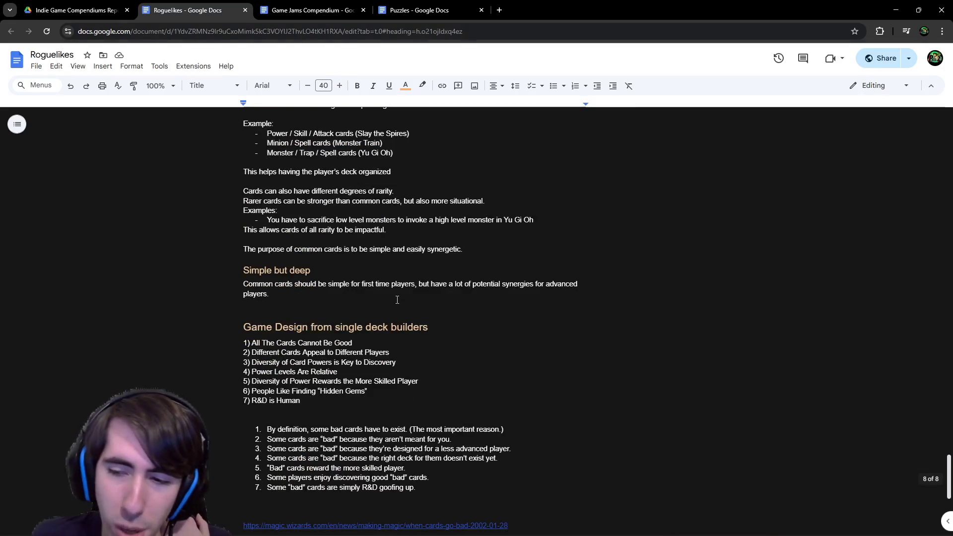
pyautogui.scroll(-3, 397, 300)
pyautogui.scroll(8, 393, 293)
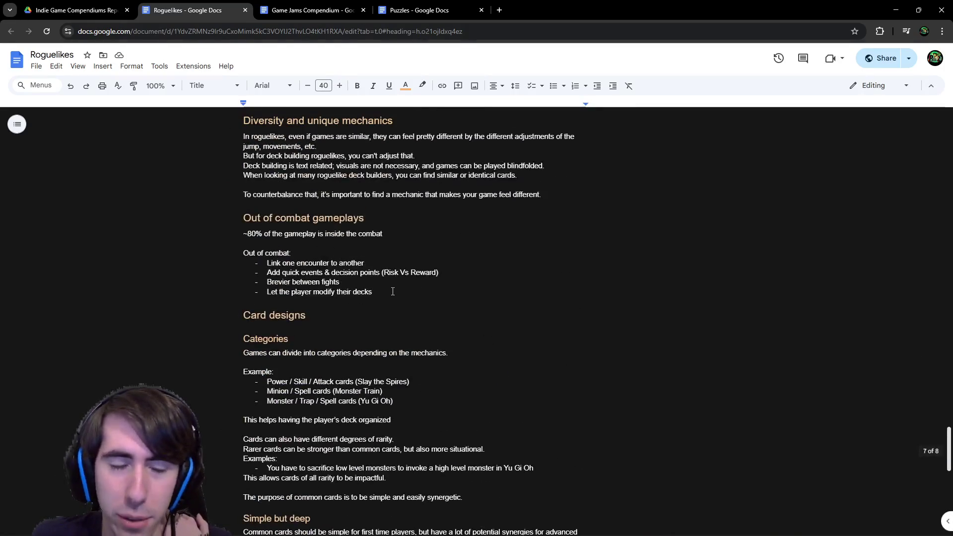
# Step: Open the TCG compendium, then the Game Design compendium, from the Drive folder
pyautogui.click(97, 4)
pyautogui.doubleClick(838, 371)
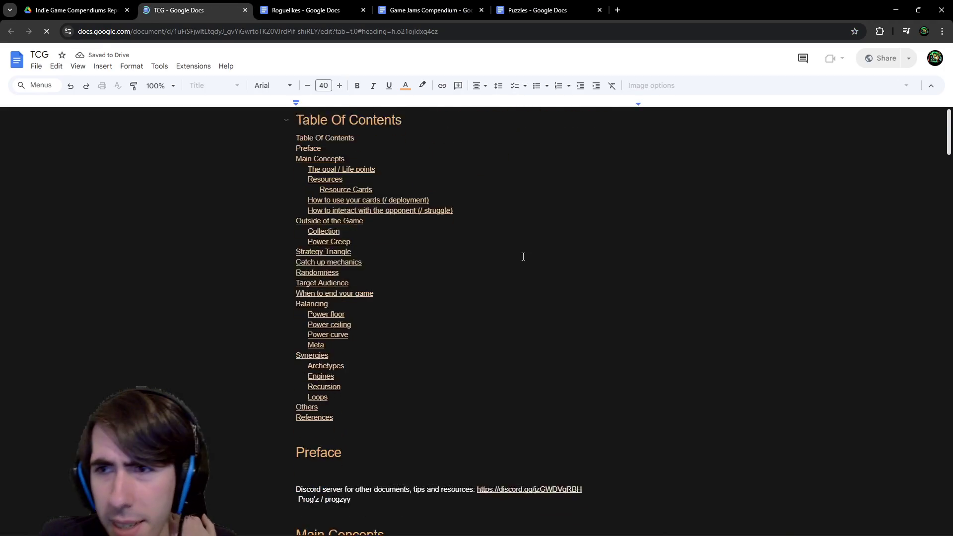
pyautogui.scroll(-20, 539, 241)
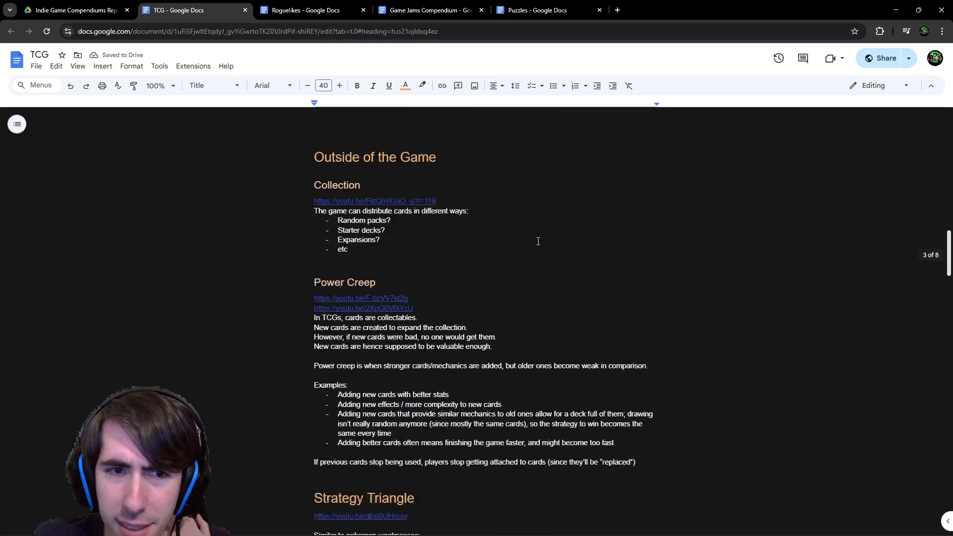
pyautogui.scroll(-20, 538, 241)
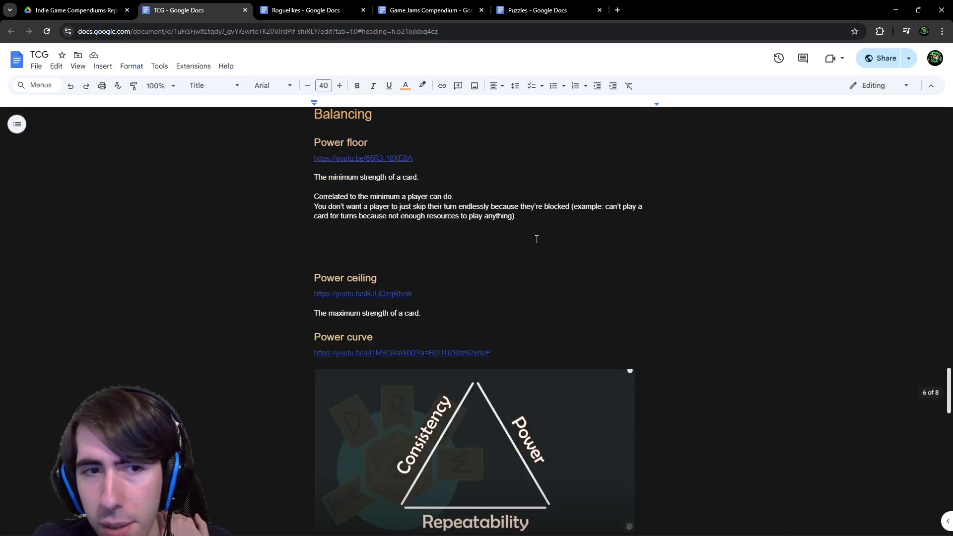
pyautogui.scroll(-15, 536, 239)
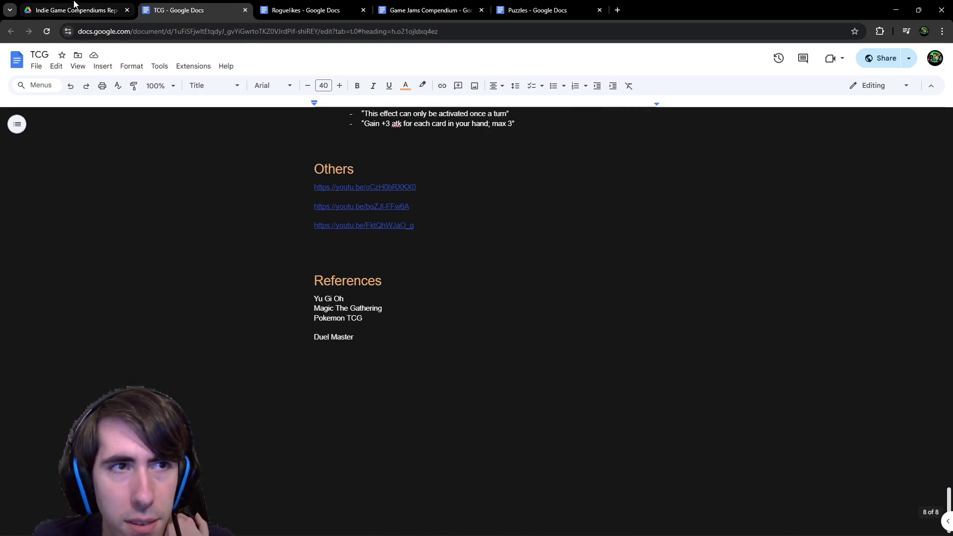
pyautogui.click(79, 10)
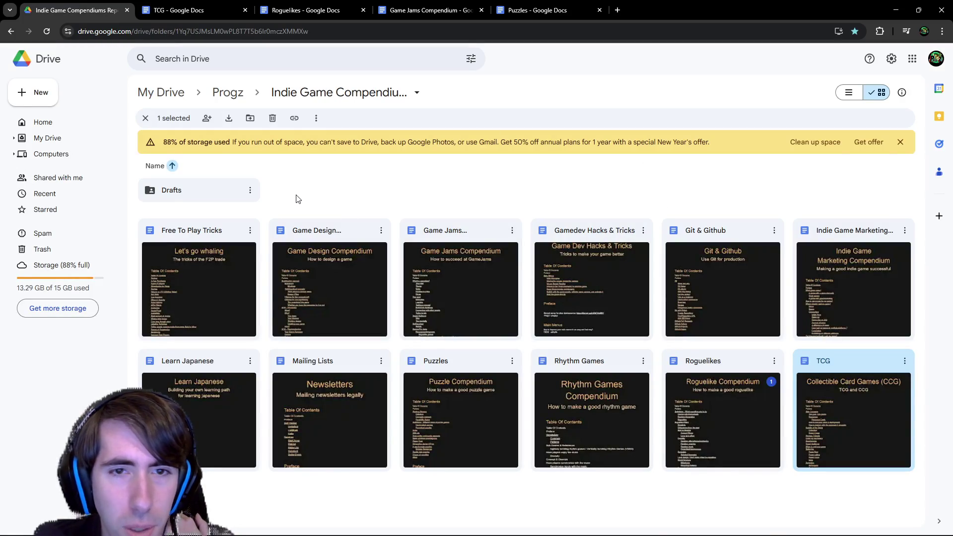
pyautogui.doubleClick(332, 257)
pyautogui.scroll(-15, 494, 226)
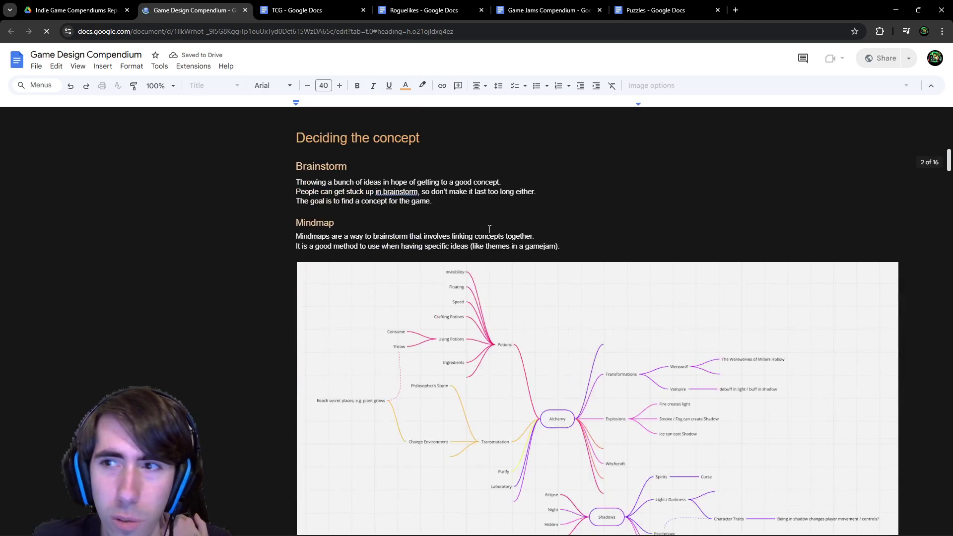
pyautogui.scroll(-20, 490, 230)
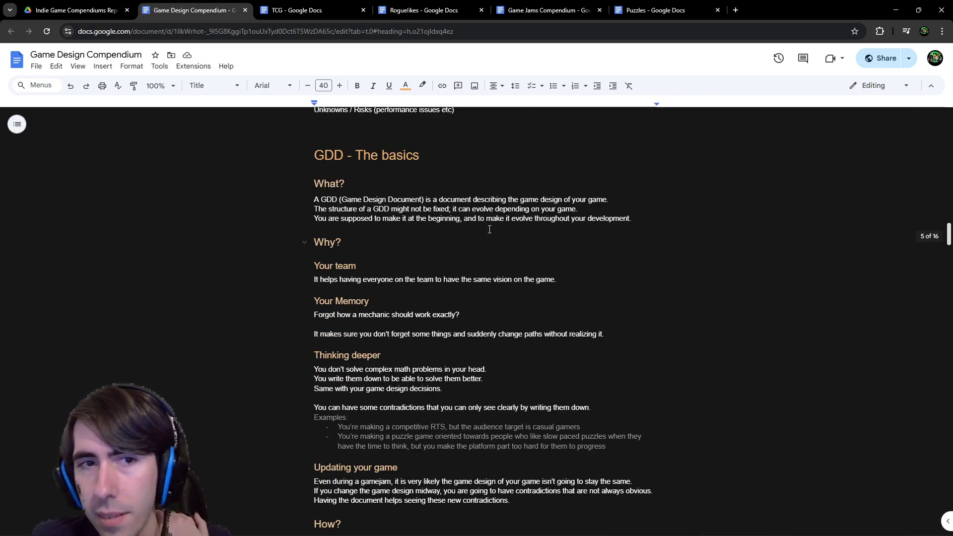
pyautogui.scroll(-10, 490, 229)
pyautogui.scroll(-7, 484, 242)
pyautogui.scroll(-7, 483, 242)
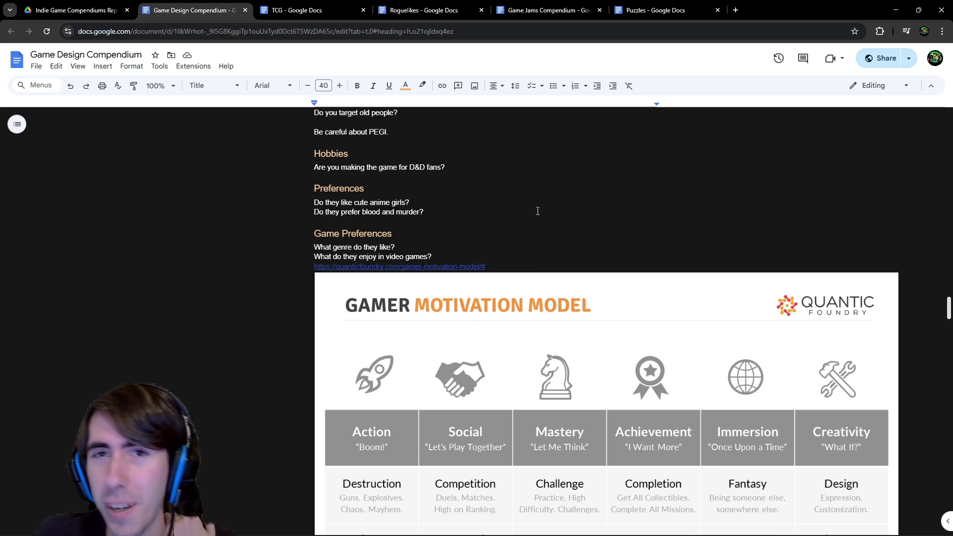
pyautogui.scroll(-6, 531, 209)
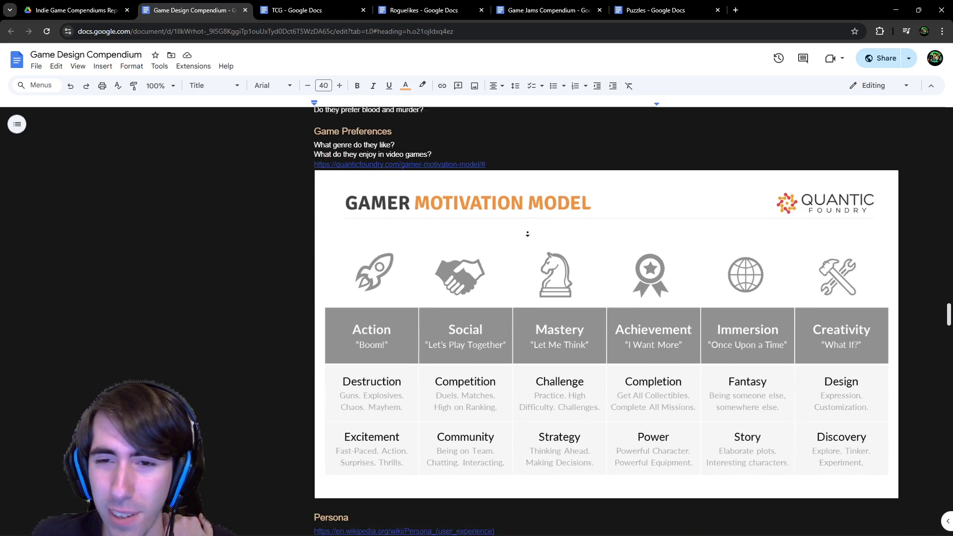
pyautogui.scroll(-4, 499, 247)
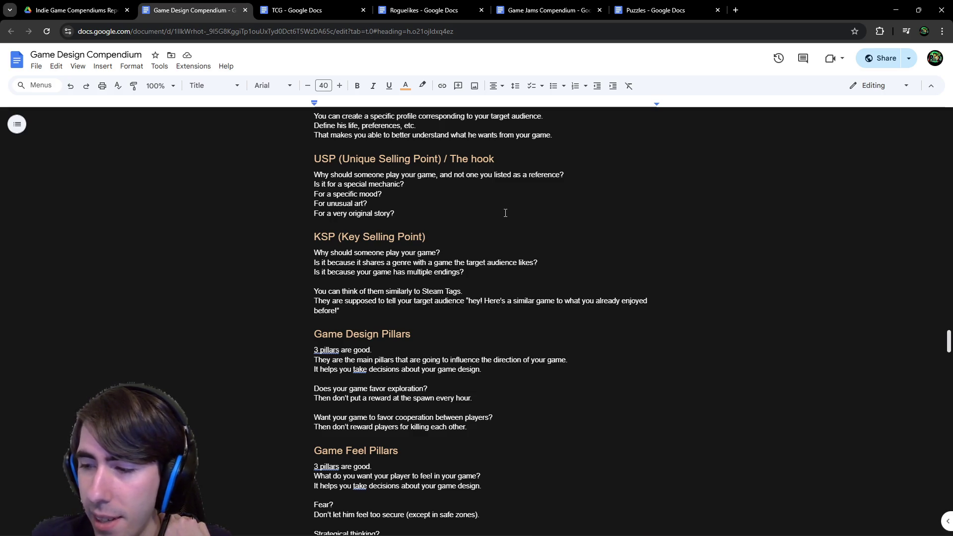
pyautogui.scroll(-20, 505, 213)
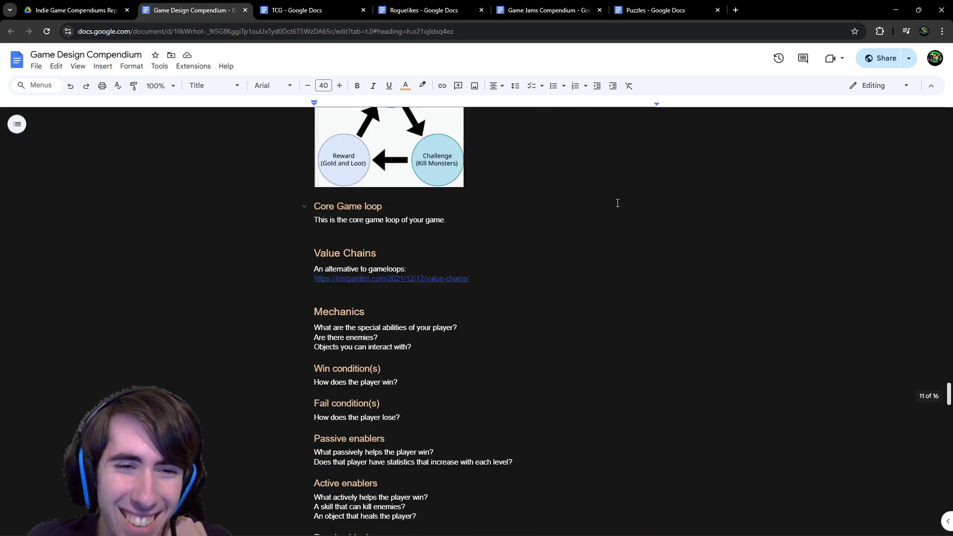
pyautogui.scroll(-15, 564, 315)
pyautogui.scroll(20, 558, 318)
pyautogui.scroll(20, 558, 403)
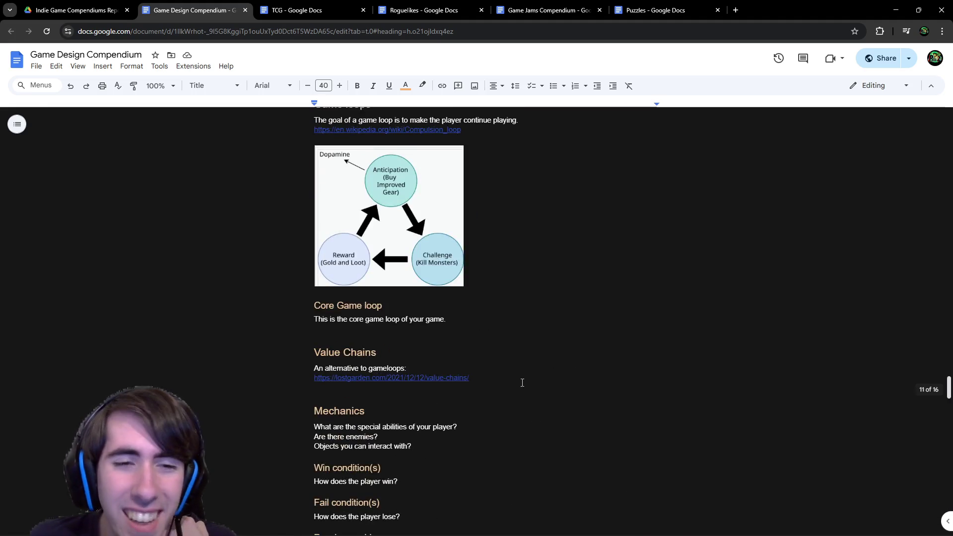
pyautogui.scroll(-1, 567, 294)
pyautogui.scroll(3, 549, 296)
pyautogui.scroll(-20, 542, 302)
pyautogui.scroll(-8, 542, 303)
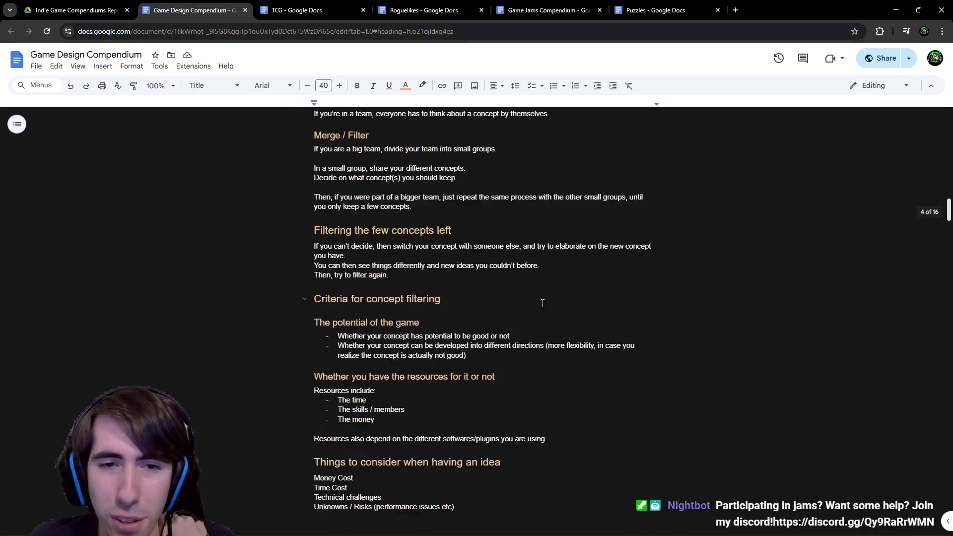
pyautogui.scroll(1, 536, 293)
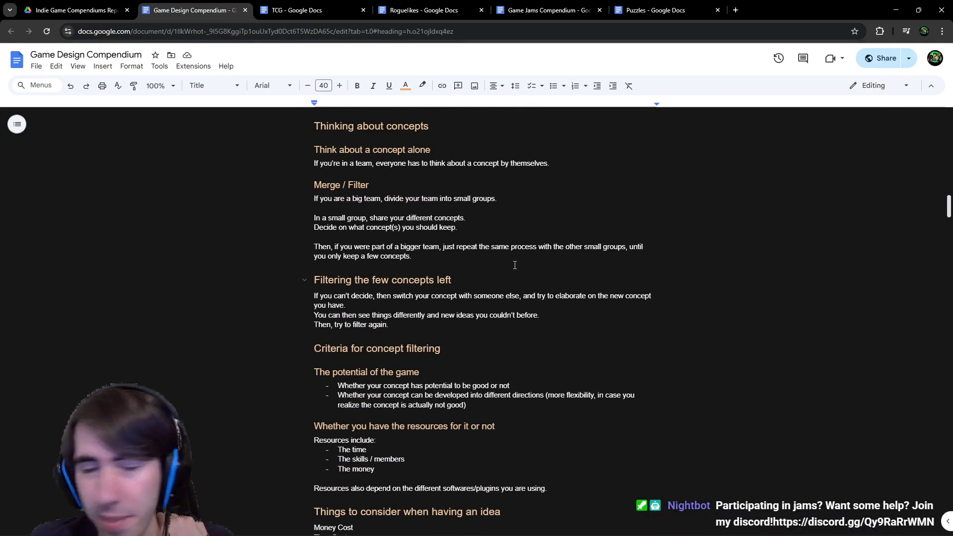
pyautogui.click(897, 7)
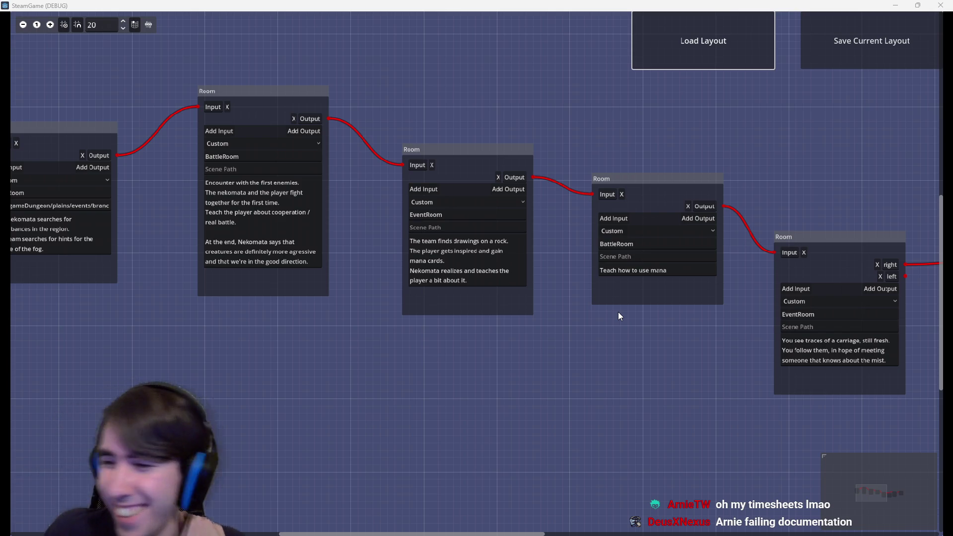
# Step: Pan across the room-node graph to bring the carriage rooms into view
pyautogui.scroll(-2, 110, 339)
pyautogui.moveTo(151, 350)
pyautogui.mouseDown()
pyautogui.moveTo(431, 367)
pyautogui.moveTo(118, 372)
pyautogui.moveTo(368, 379)
pyautogui.moveTo(342, 374)
pyautogui.mouseUp()
pyautogui.scroll(2, 427, 370)
pyautogui.hscroll(15, 257, 366)
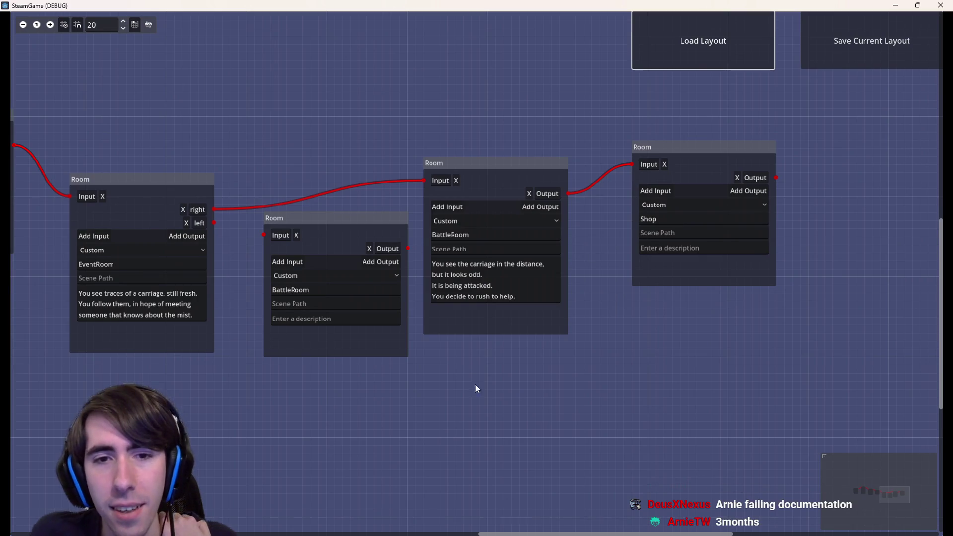
pyautogui.moveTo(473, 384); pyautogui.dragTo(654, 375)
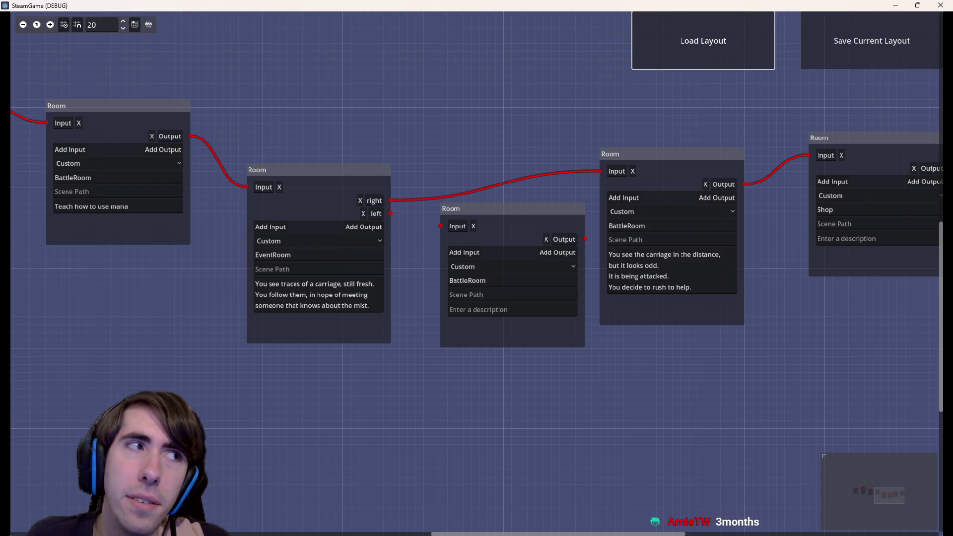
# Step: Pan further along the room chain and box-select the first-enemies BattleRoom node
pyautogui.hscroll(5, 539, 331)
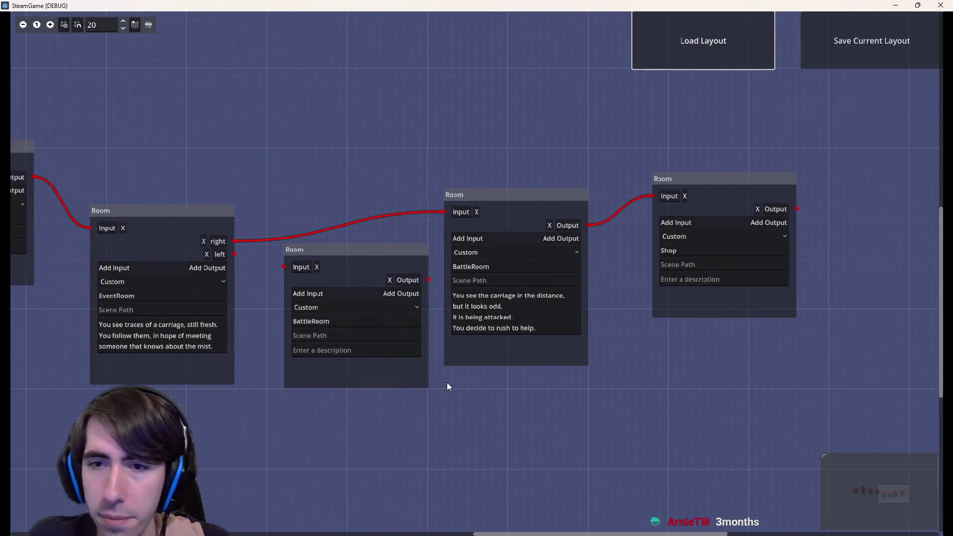
pyautogui.hscroll(2, 609, 374)
pyautogui.hscroll(-15, 618, 337)
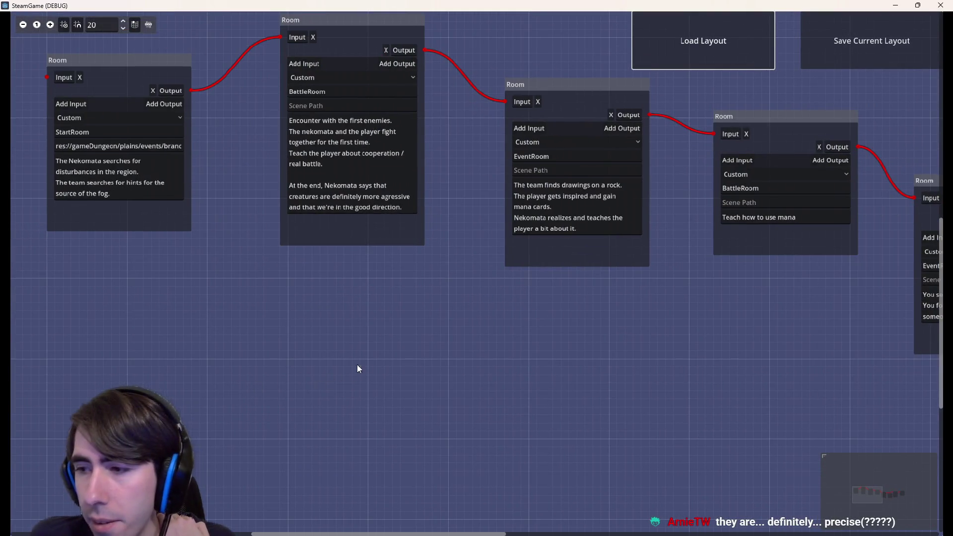
pyautogui.moveTo(354, 366); pyautogui.dragTo(430, 378)
pyautogui.moveTo(433, 327); pyautogui.dragTo(475, 386)
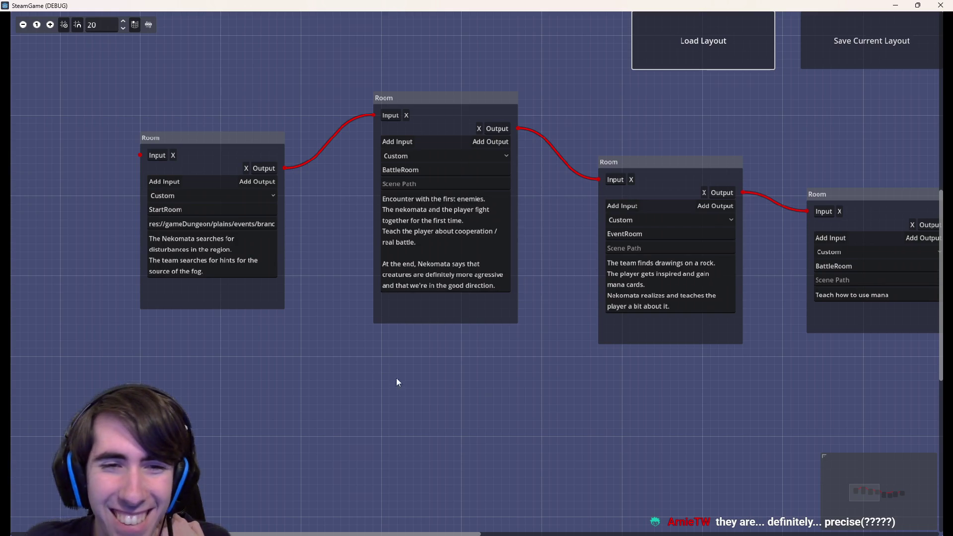
pyautogui.scroll(3, 515, 366)
pyautogui.scroll(-2, 326, 412)
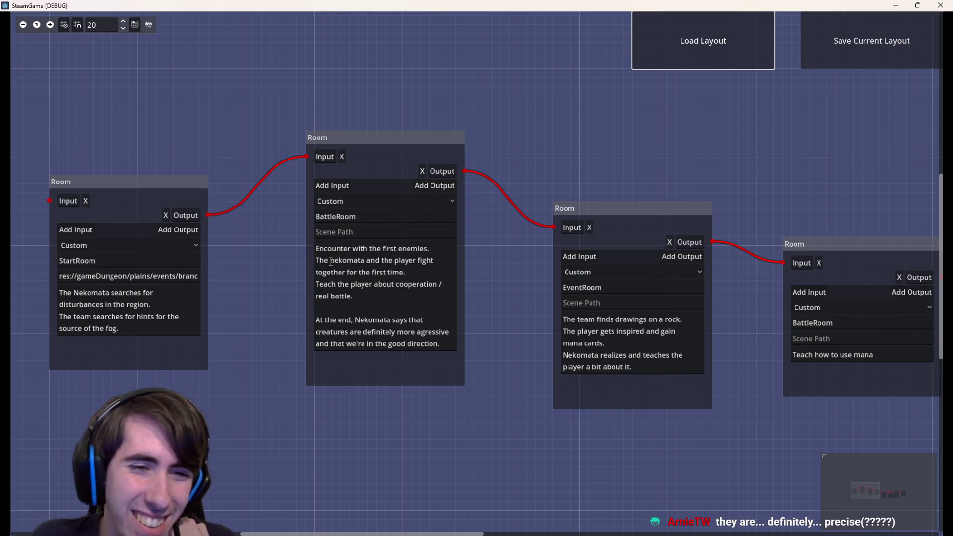
pyautogui.scroll(2, 266, 279)
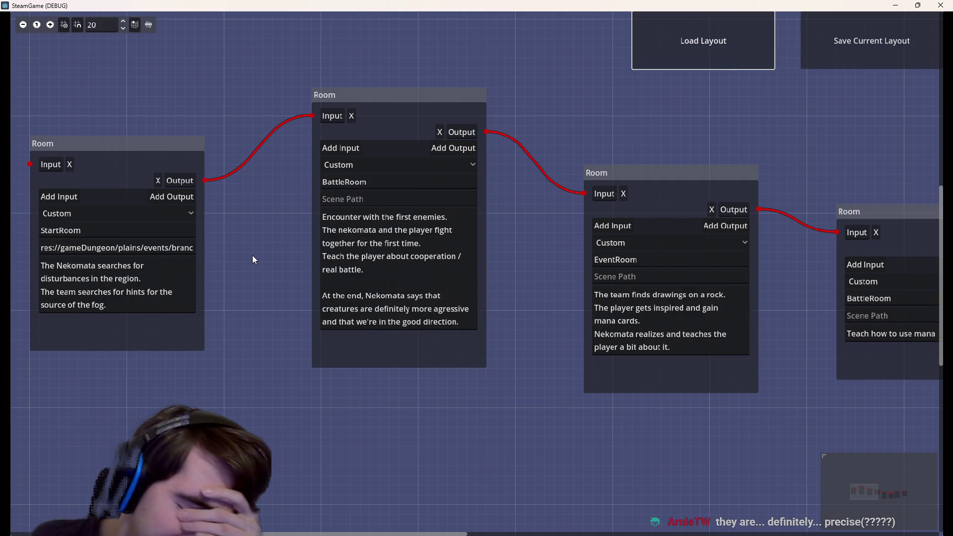
pyautogui.moveTo(500, 415); pyautogui.dragTo(267, 37)
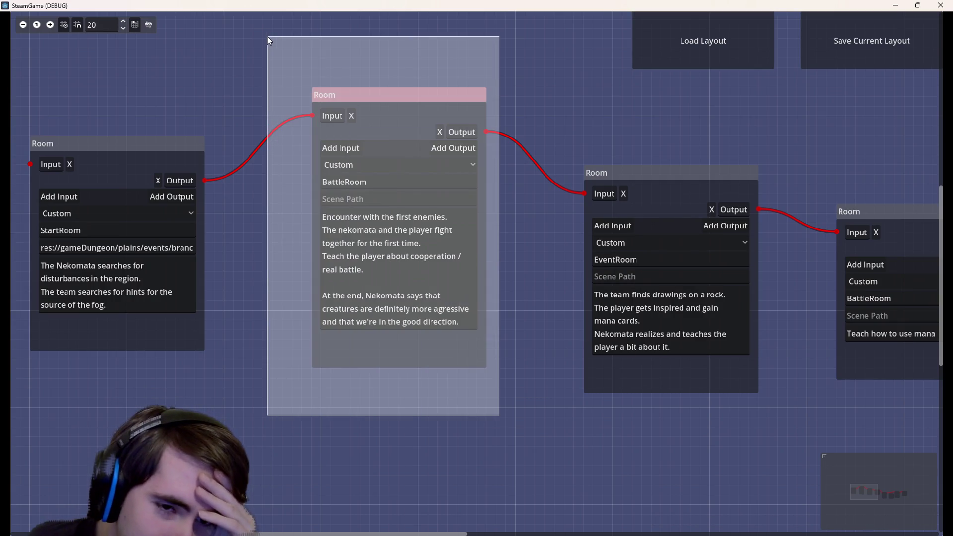
# Step: Box-select the rock-drawings EventRoom node, then zoom out and pan across the chain
pyautogui.hscroll(10, 498, 377)
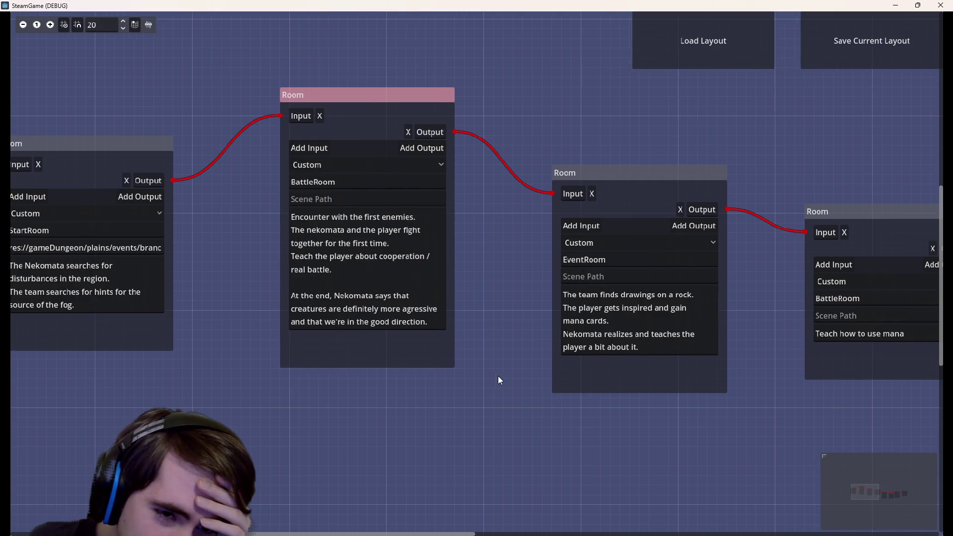
pyautogui.moveTo(286, 112); pyautogui.dragTo(513, 400)
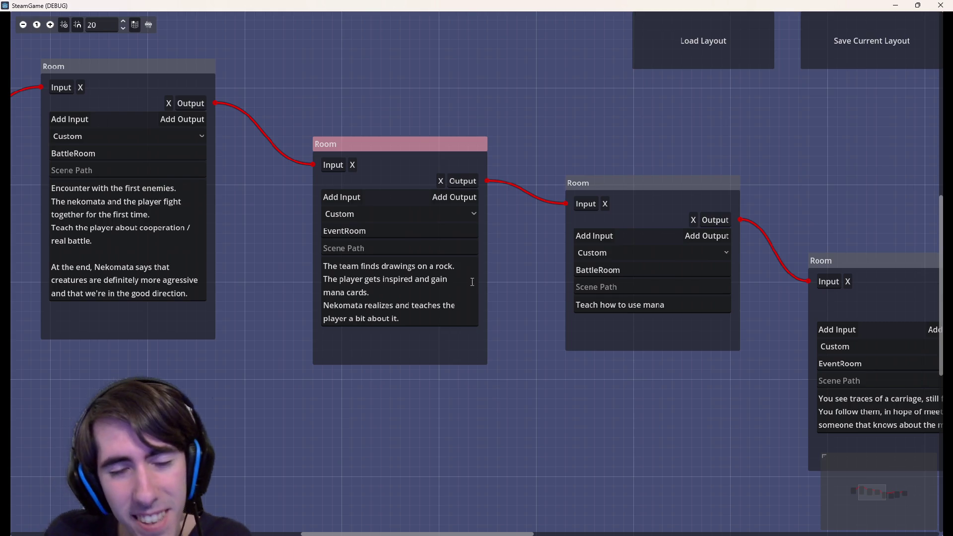
pyautogui.scroll(-5, 439, 340)
pyautogui.hscroll(7, 380, 228)
pyautogui.scroll(-3, 380, 228)
pyautogui.moveTo(377, 256)
pyautogui.mouseDown()
pyautogui.moveTo(570, 353)
pyautogui.moveTo(465, 284)
pyautogui.moveTo(419, 296)
pyautogui.mouseUp()
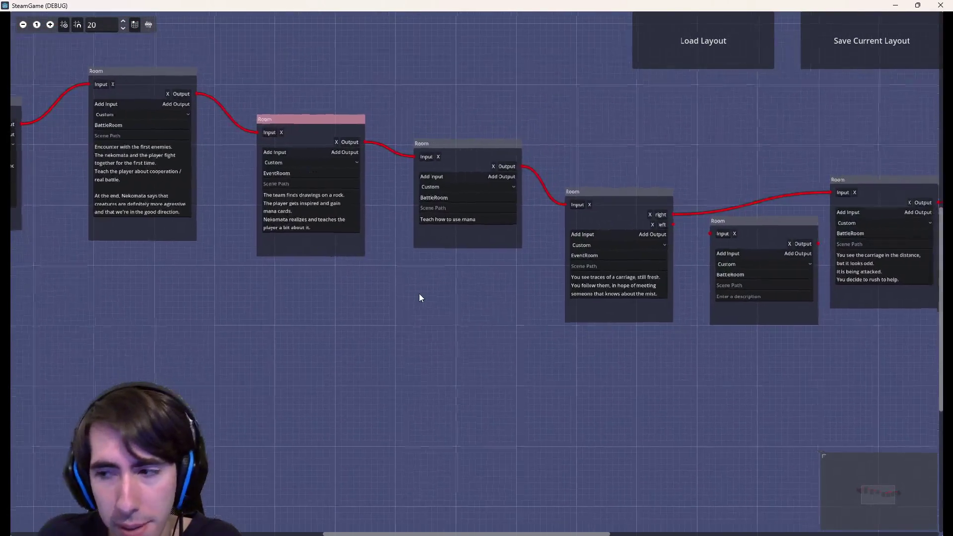
pyautogui.scroll(1, 419, 295)
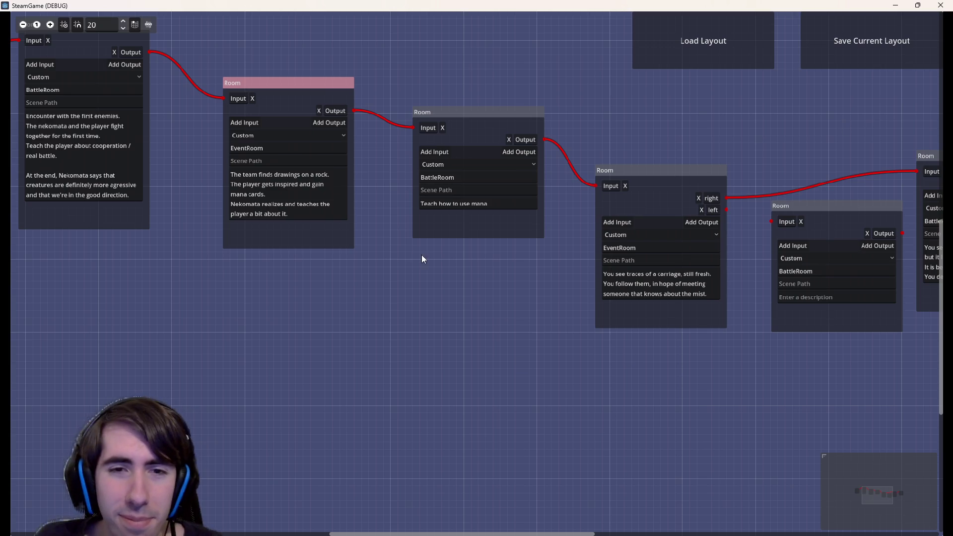
pyautogui.scroll(3, 447, 332)
pyautogui.scroll(3, 481, 407)
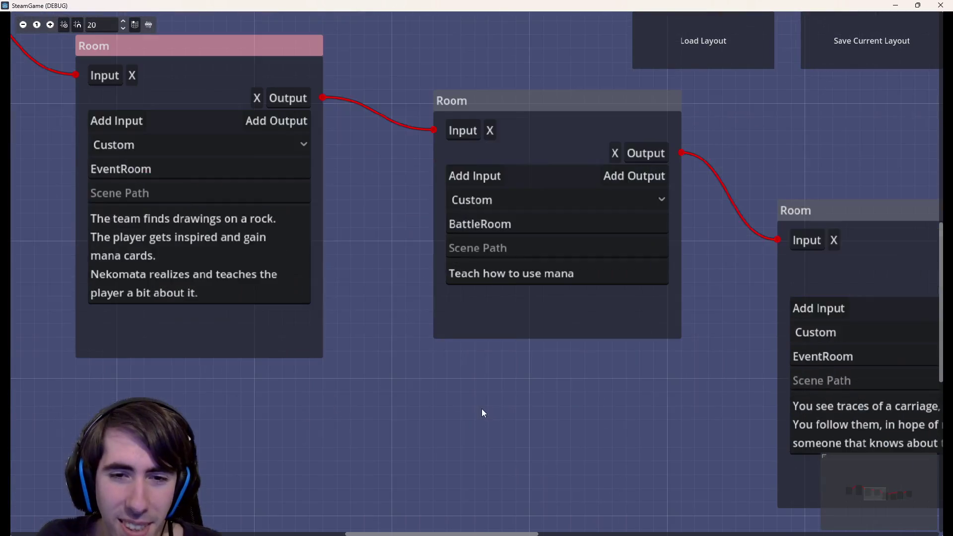
pyautogui.scroll(-2, 611, 402)
pyautogui.moveTo(602, 415)
pyautogui.mouseDown()
pyautogui.moveTo(811, 385)
pyautogui.moveTo(519, 367)
pyautogui.mouseUp()
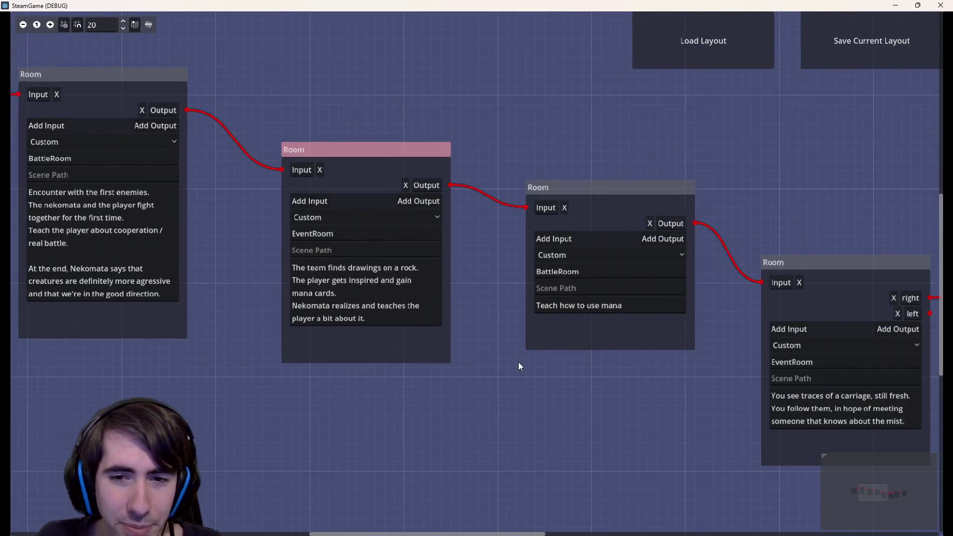
pyautogui.scroll(-2, 520, 367)
pyautogui.moveTo(530, 332)
pyautogui.mouseDown()
pyautogui.moveTo(789, 385)
pyautogui.moveTo(457, 386)
pyautogui.moveTo(636, 439)
pyautogui.mouseUp()
pyautogui.scroll(2, 456, 387)
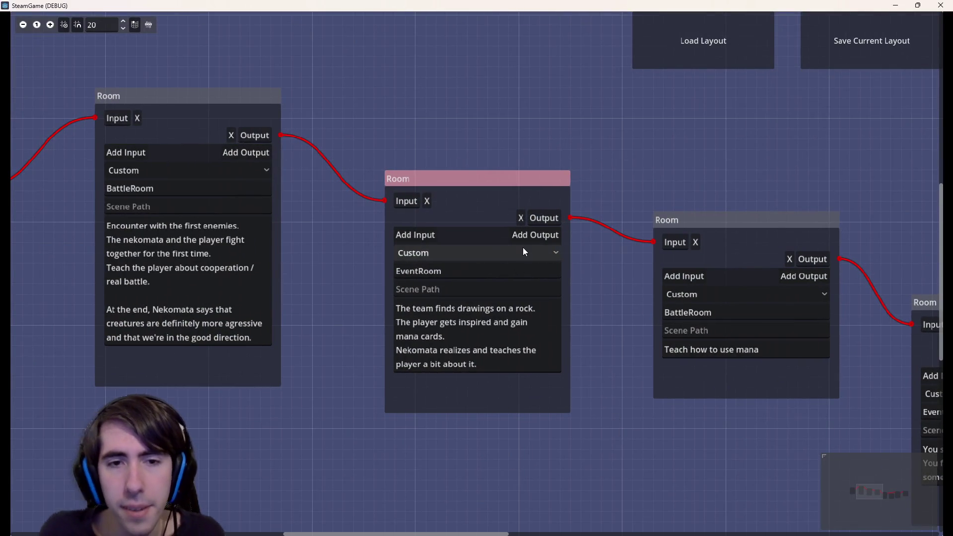
pyautogui.click(522, 251)
pyautogui.click(505, 254)
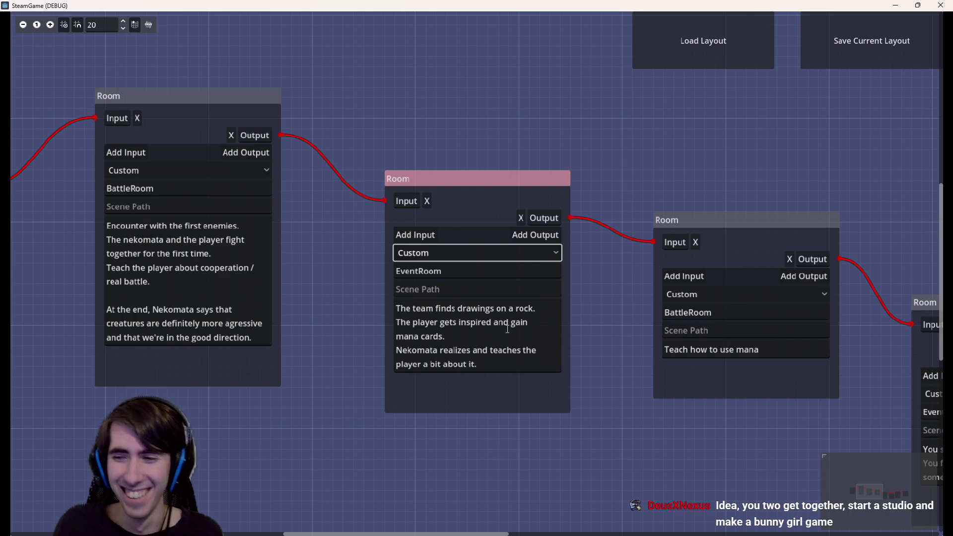
pyautogui.click(508, 354)
pyautogui.hotkey('ctrl', 'a')
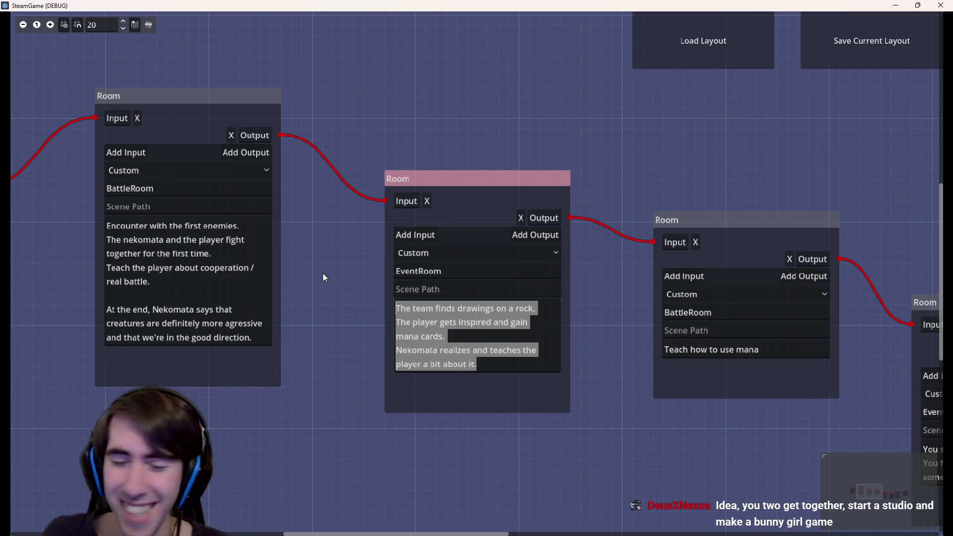
pyautogui.click(308, 356)
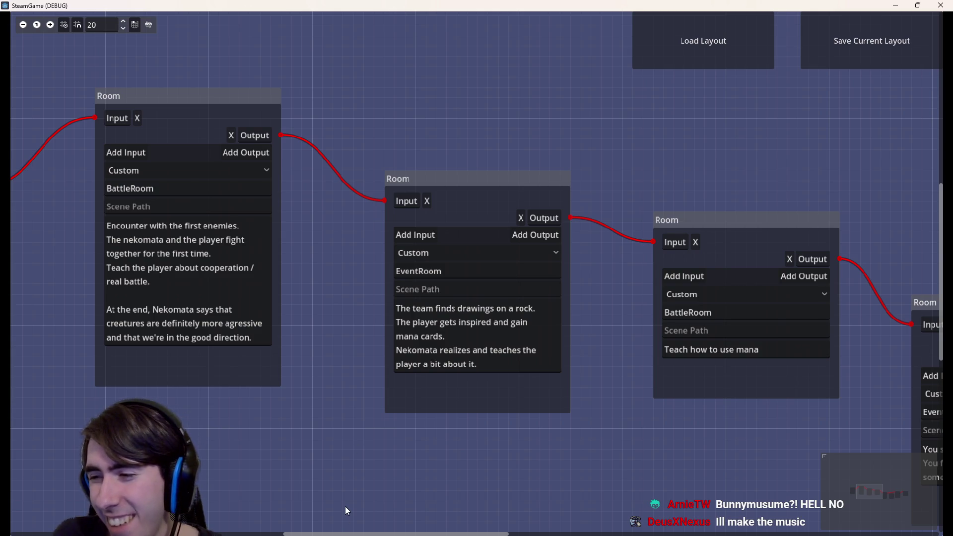
pyautogui.moveTo(375, 483)
pyautogui.mouseDown()
pyautogui.moveTo(415, 459)
pyautogui.moveTo(517, 458)
pyautogui.moveTo(425, 448)
pyautogui.mouseUp()
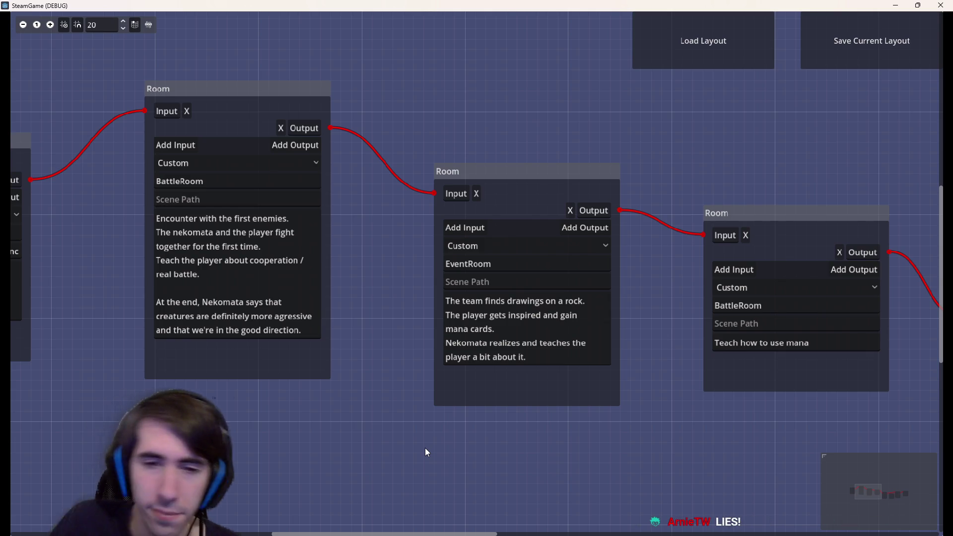
# Step: Zoom in on the EventRoom and drag-select its rock-drawings and mana-cards sentences
pyautogui.moveTo(425, 448)
pyautogui.mouseDown()
pyautogui.moveTo(503, 421)
pyautogui.moveTo(370, 409)
pyautogui.mouseUp()
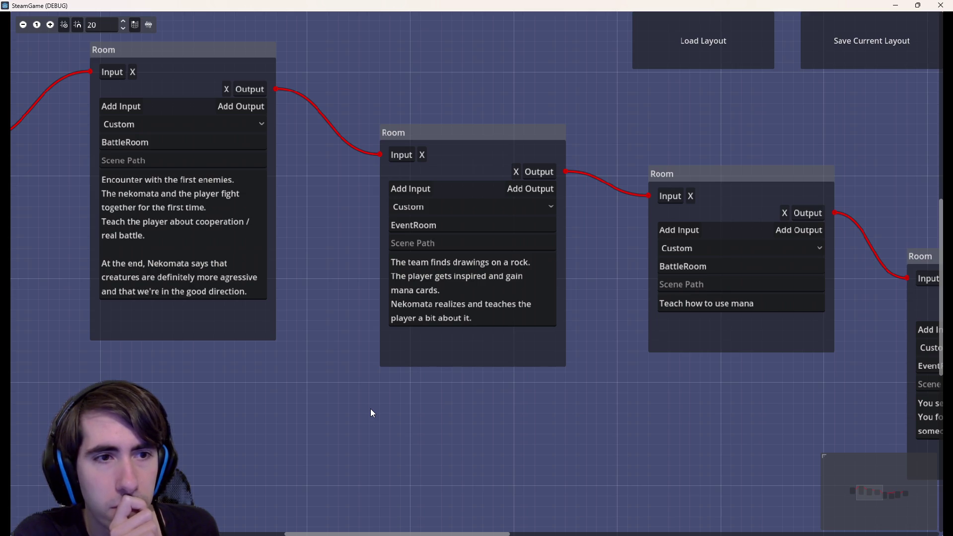
pyautogui.scroll(2, 297, 318)
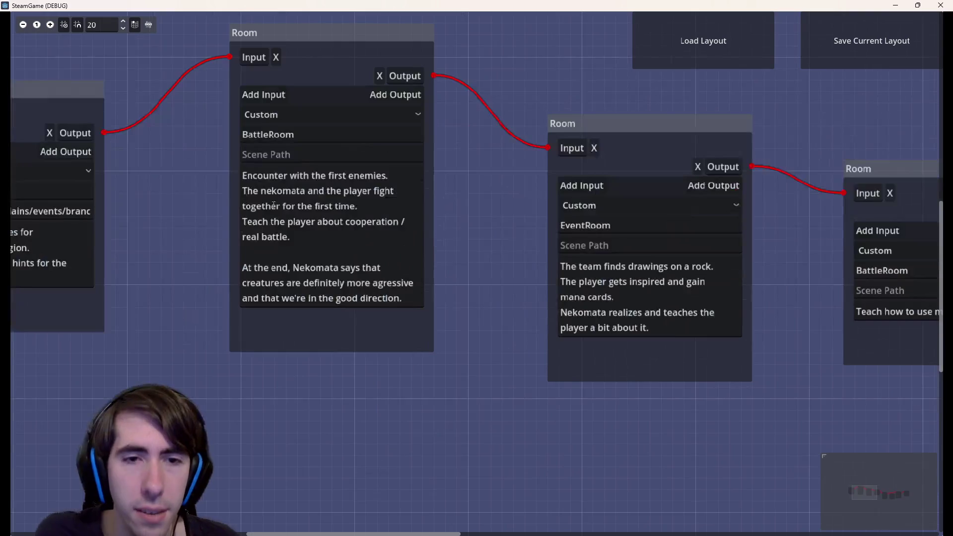
pyautogui.hscroll(3, 442, 428)
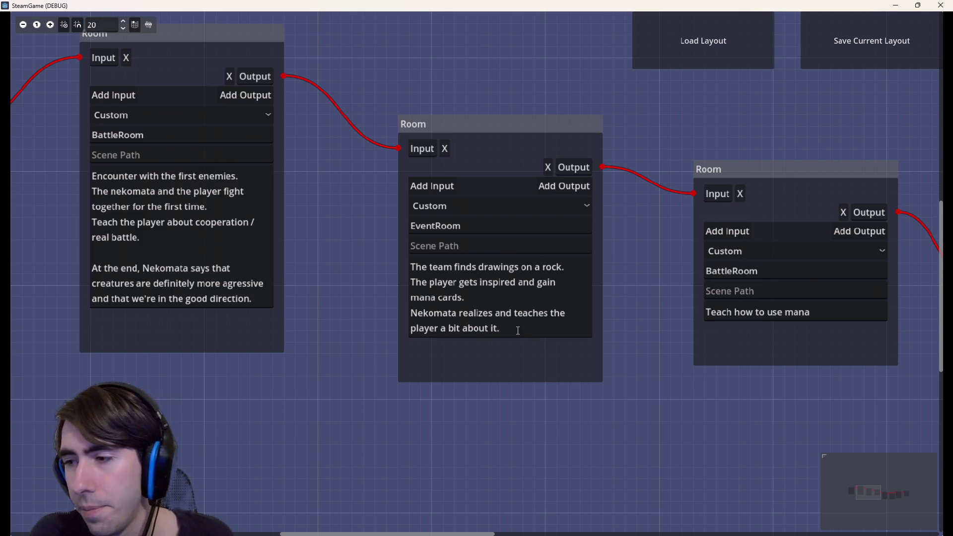
pyautogui.scroll(-3, 517, 330)
pyautogui.moveTo(517, 330)
pyautogui.mouseDown()
pyautogui.moveTo(685, 356)
pyautogui.moveTo(413, 321)
pyautogui.mouseUp()
pyautogui.scroll(3, 413, 321)
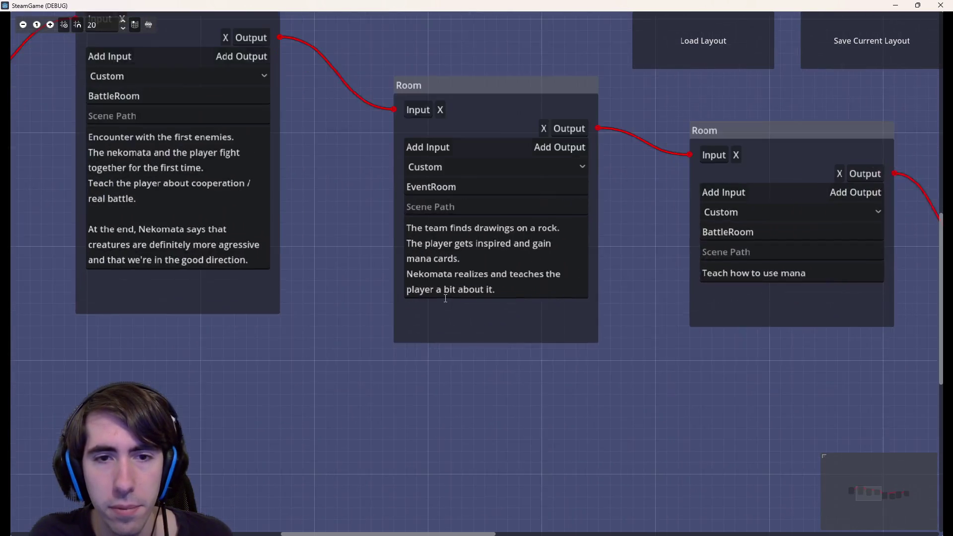
pyautogui.scroll(1, 446, 298)
pyautogui.moveTo(485, 274); pyautogui.dragTo(346, 200)
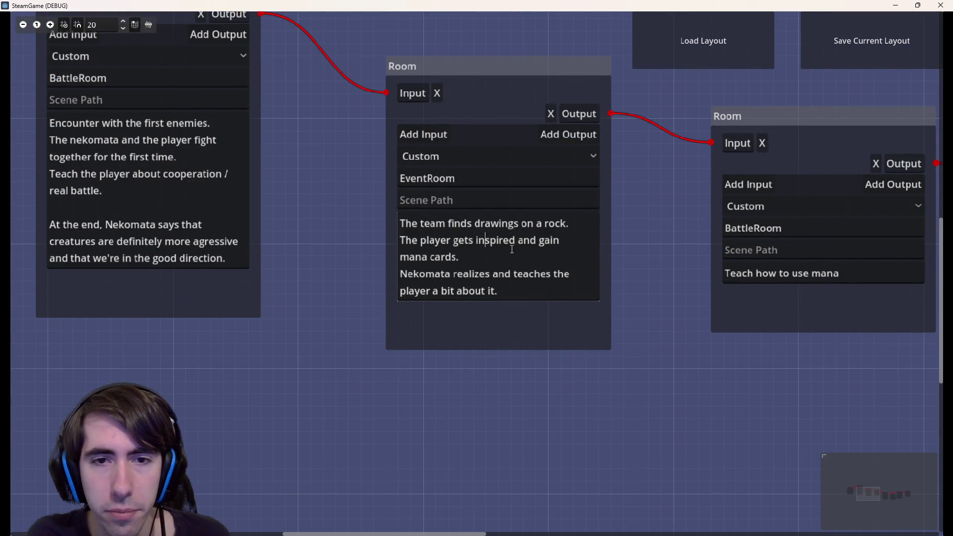
pyautogui.moveTo(459, 258); pyautogui.dragTo(476, 223)
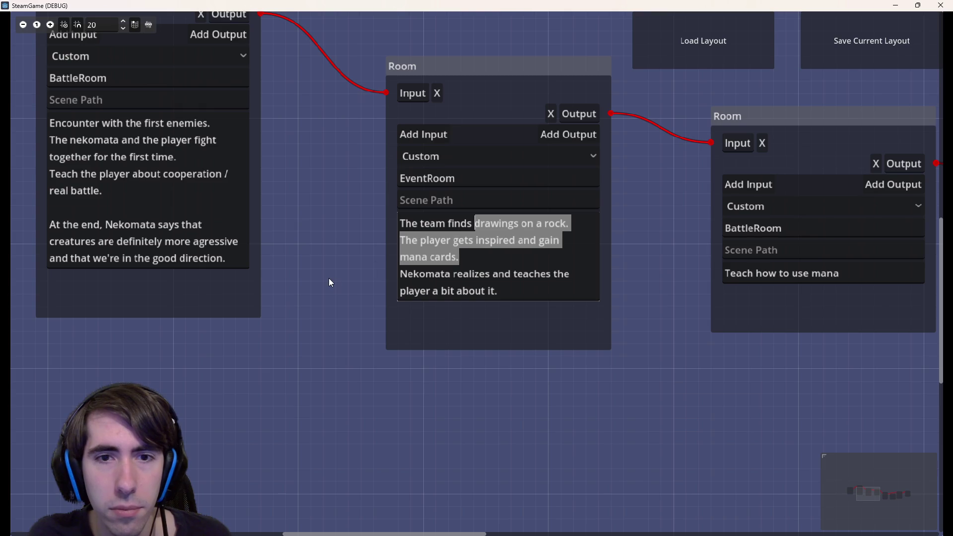
# Step: Replace the selected rock-drawings text with 'a carriage that has been attacked.'
pyautogui.moveTo(328, 278); pyautogui.dragTo(484, 370)
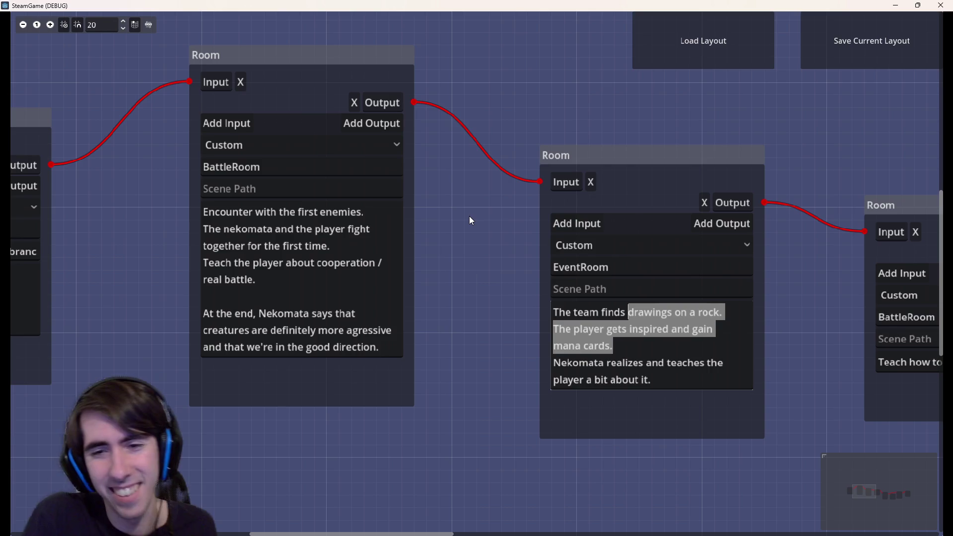
pyautogui.press('BackSpace')
pyautogui.write('a carriage that has b')
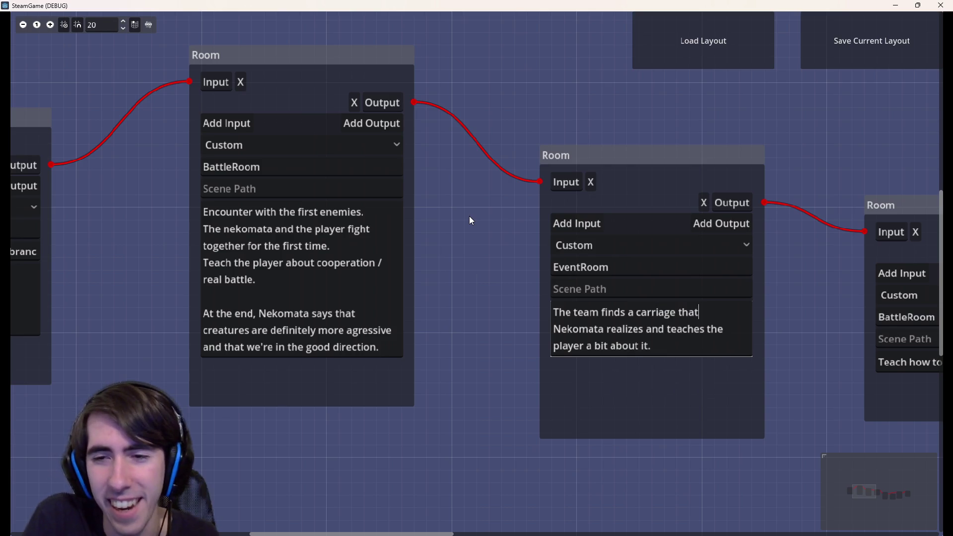
pyautogui.press('BackSpace')
pyautogui.press('BackSpace')
pyautogui.press('BackSpace')
pyautogui.write('is being attacked')
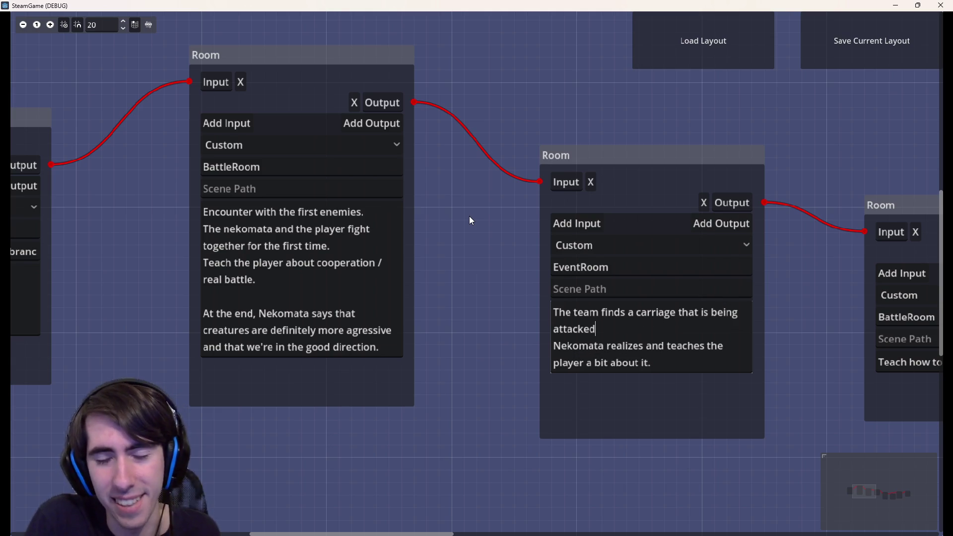
pyautogui.write('.')
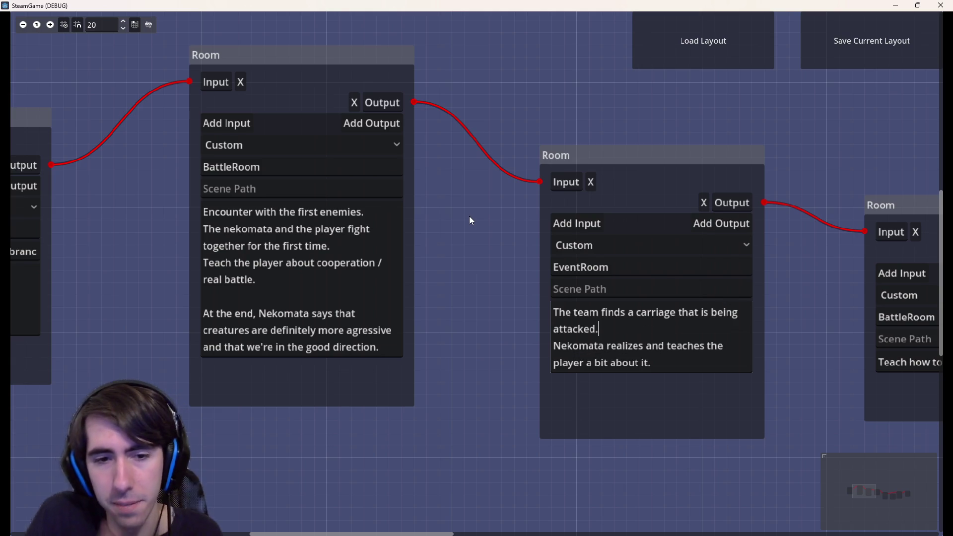
pyautogui.press('BackSpace')
pyautogui.press('BackSpace')
pyautogui.press('BackSpace')
pyautogui.write('has been attacked.')
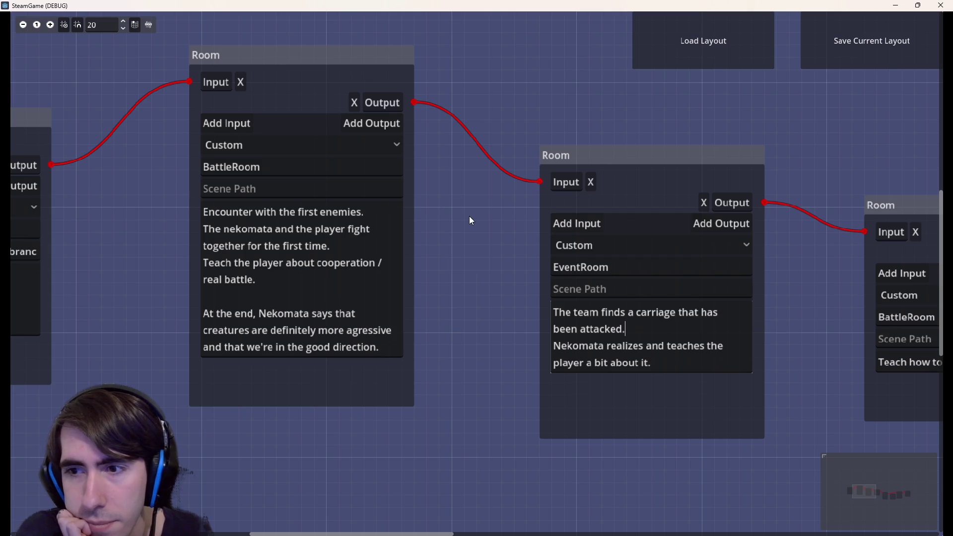
# Step: Add a new line after 'has been attacked.' in the EventRoom description and begin typing 'A battle'
pyautogui.moveTo(436, 233)
pyautogui.mouseDown()
pyautogui.moveTo(540, 329)
pyautogui.moveTo(670, 331)
pyautogui.mouseUp()
pyautogui.scroll(-1, 668, 327)
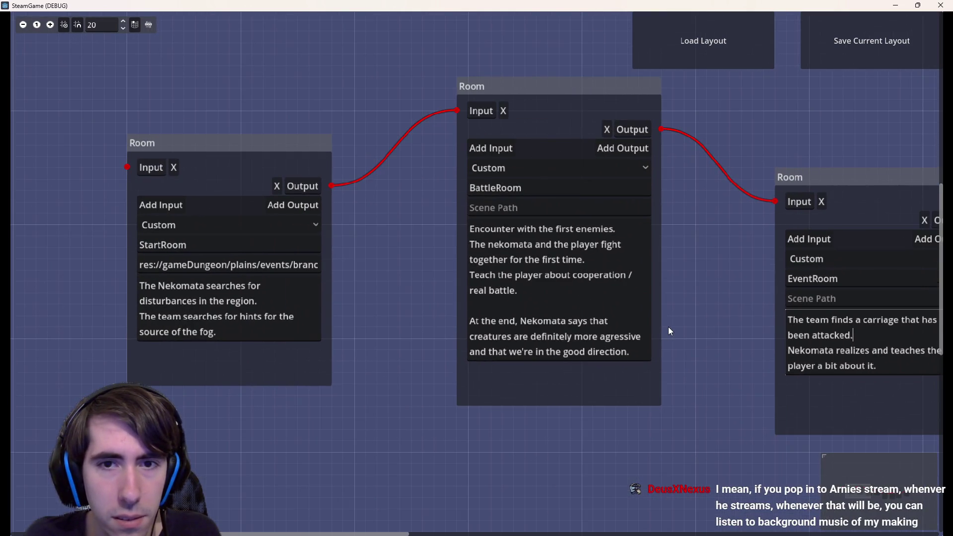
pyautogui.moveTo(705, 333); pyautogui.dragTo(475, 312)
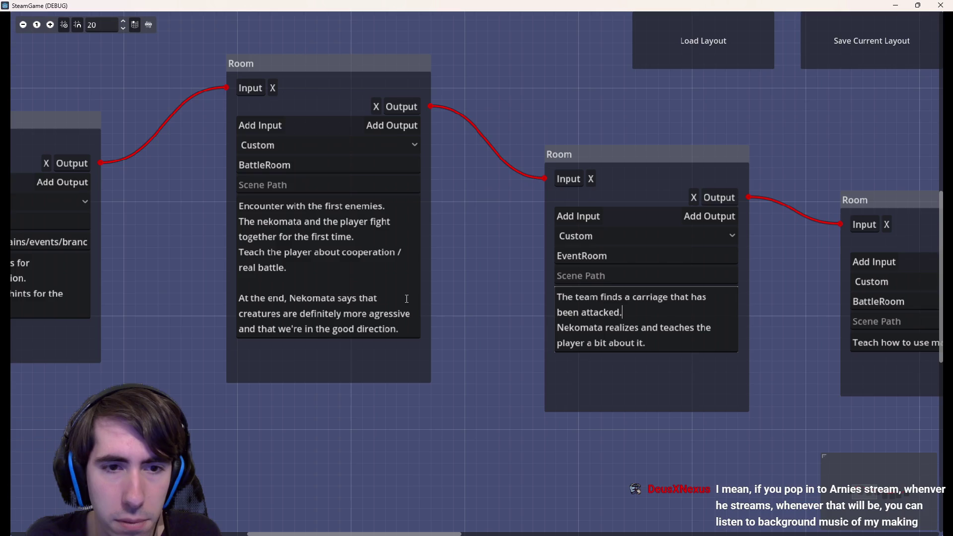
pyautogui.moveTo(482, 323); pyautogui.dragTo(334, 312)
pyautogui.press('Return')
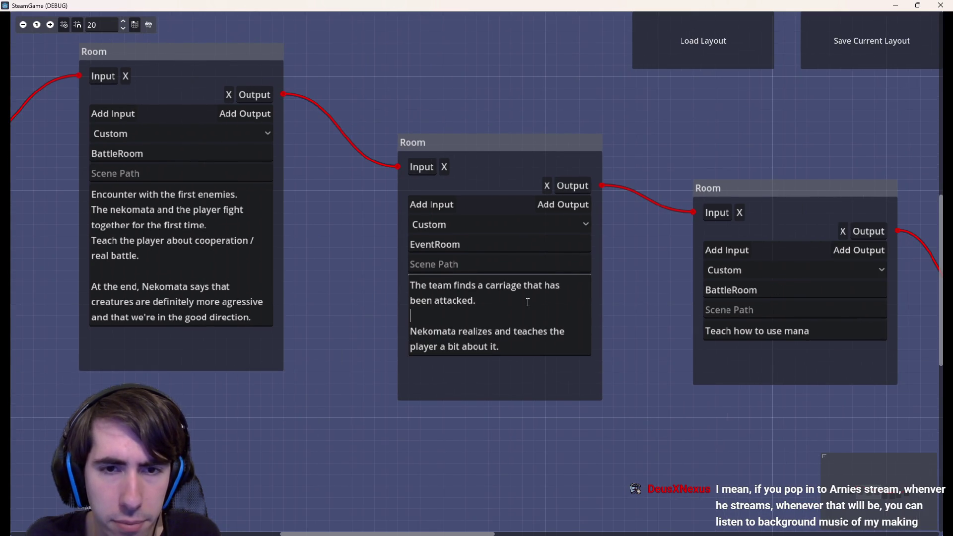
pyautogui.press('Return')
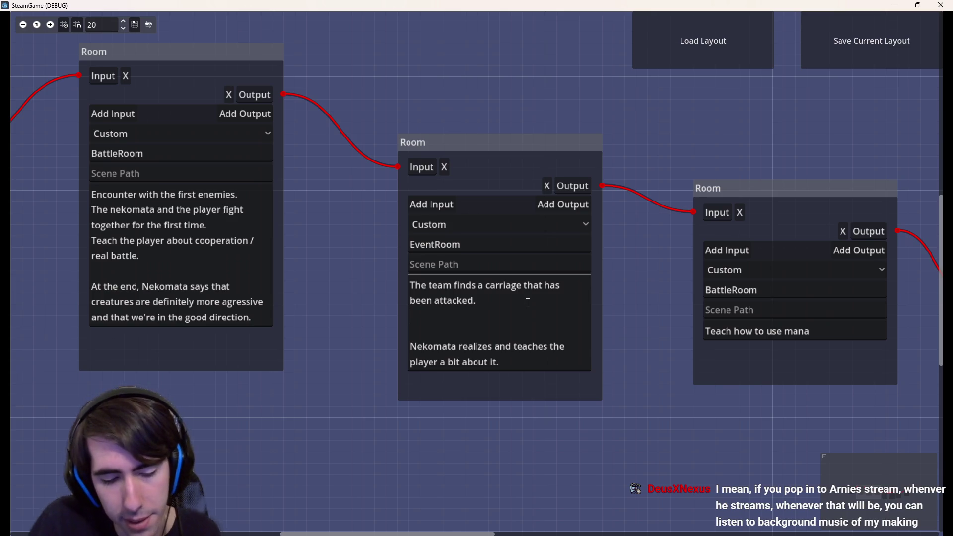
pyautogui.write('T')
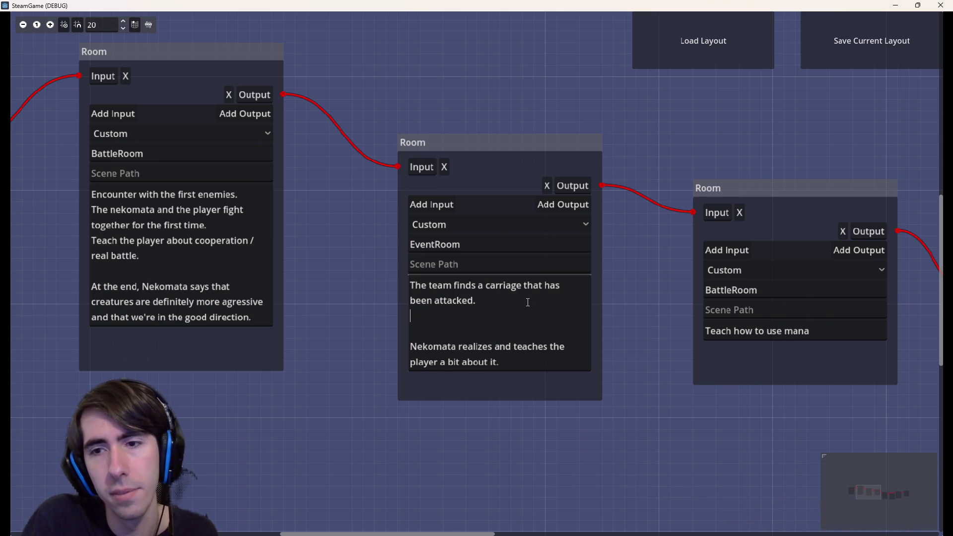
pyautogui.press('BackSpace')
pyautogui.press('BackSpace')
pyautogui.press('Return')
pyautogui.write('A battle')
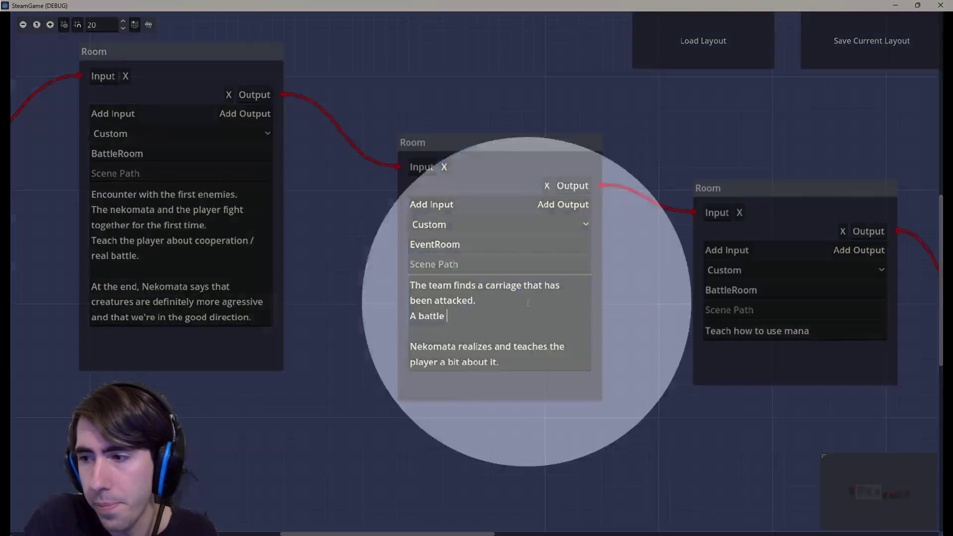
pyautogui.press('BackSpace')
pyautogui.press('BackSpace')
pyautogui.press('BackSpace')
pyautogui.press('BackSpace')
pyautogui.press('BackSpace')
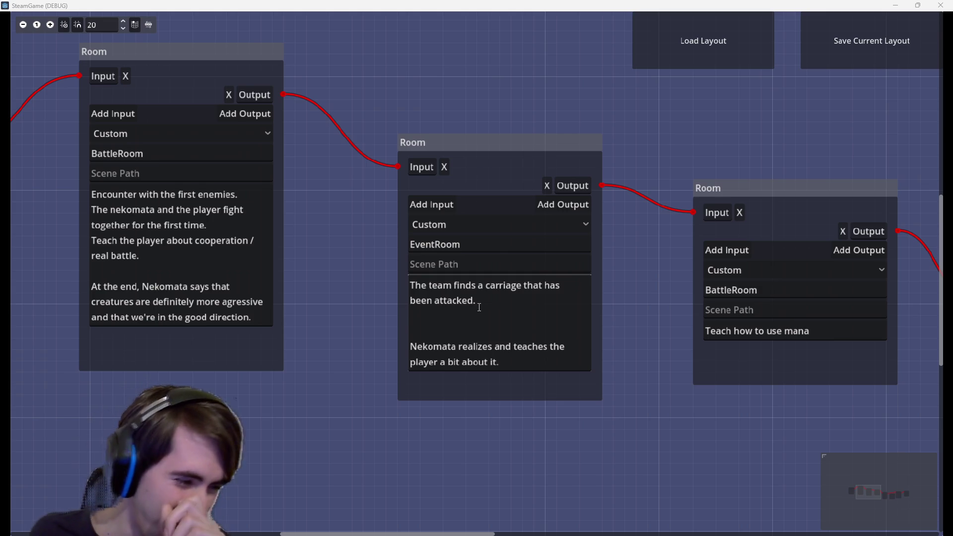
# Step: Place the caret in the EventRoom description to resume editing it
pyautogui.click(515, 315)
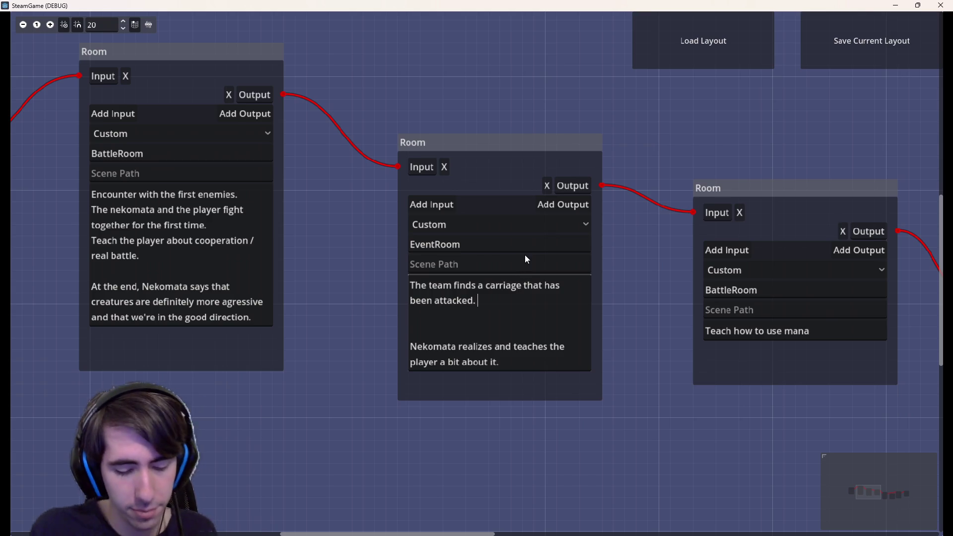
# Step: Type 'A battle ensues' after 'attacked.' in the EventRoom description
pyautogui.write('A b')
pyautogui.write('e ensues')
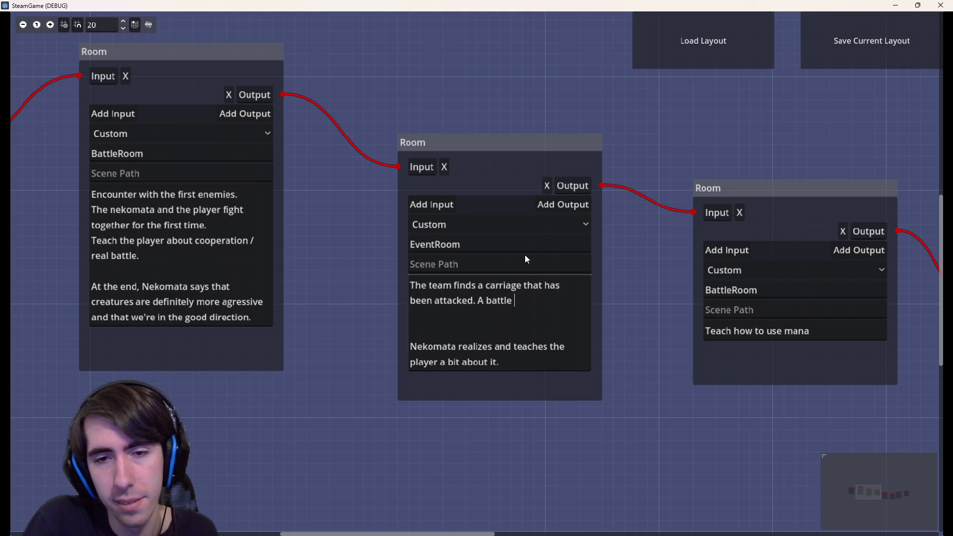
pyautogui.press('BackSpace')
pyautogui.press('BackSpace')
pyautogui.write('res')
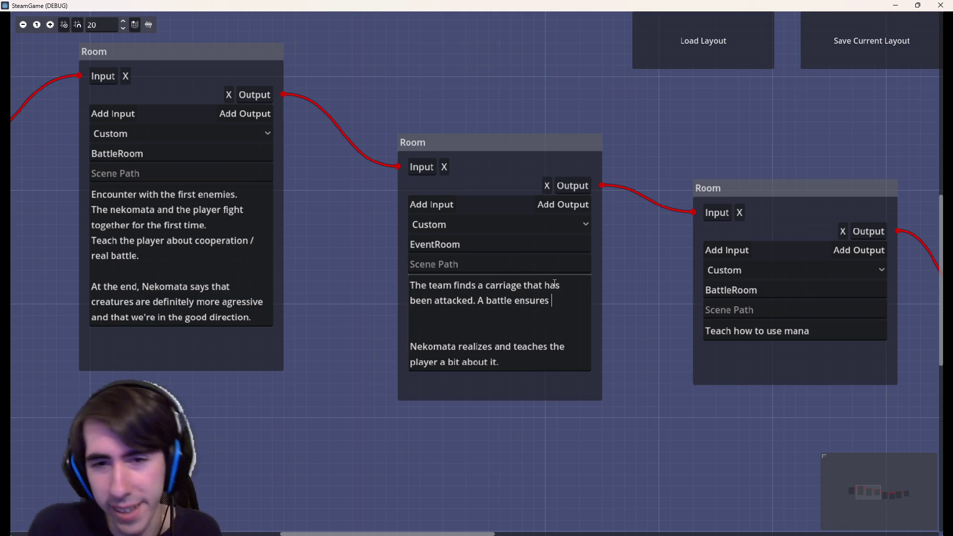
pyautogui.press('BackSpace')
pyautogui.press('BackSpace')
pyautogui.write('es')
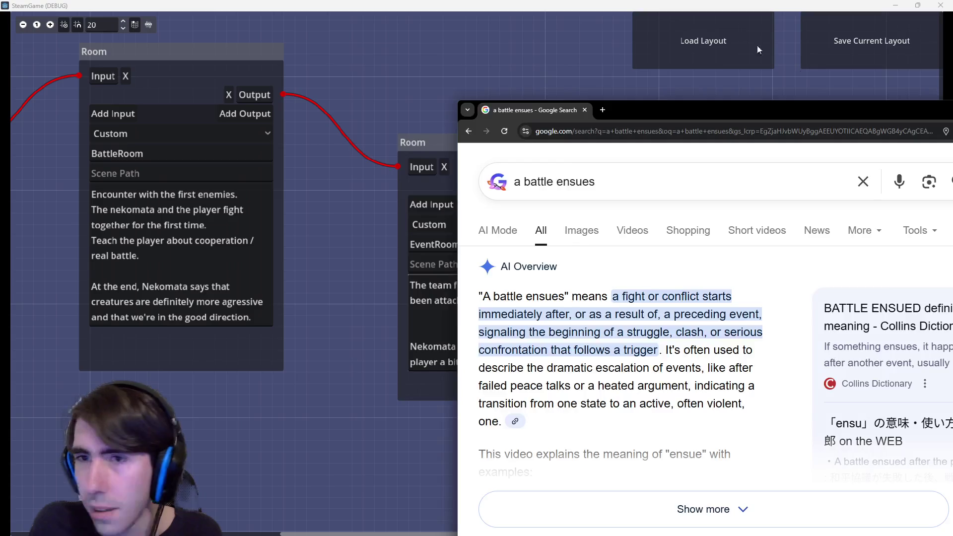
# Step: Check the definition of 'ensue' in Chrome, then return to Godot and select 'ensues'
pyautogui.doubleClick(779, 55)
pyautogui.moveTo(102, 196); pyautogui.dragTo(416, 233)
pyautogui.click(437, 60)
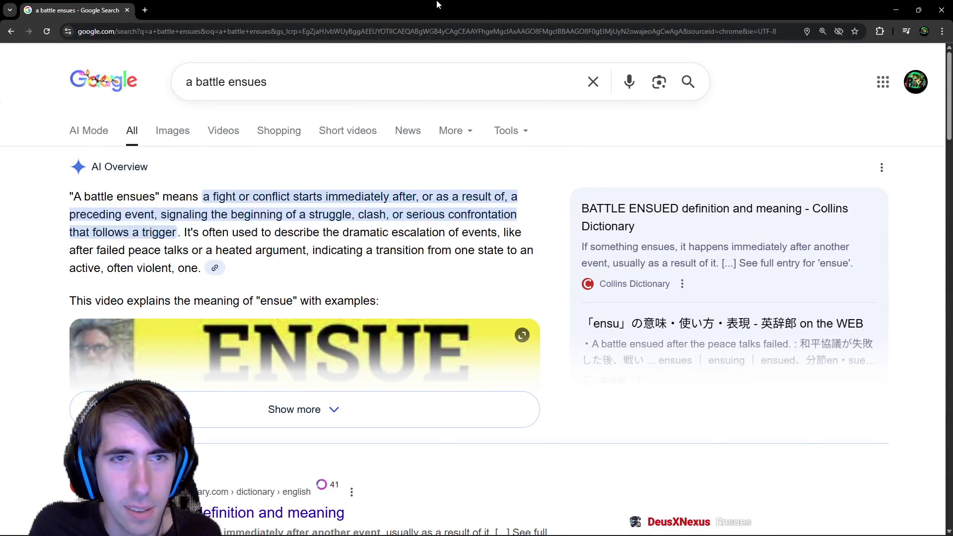
pyautogui.press('super+Down')
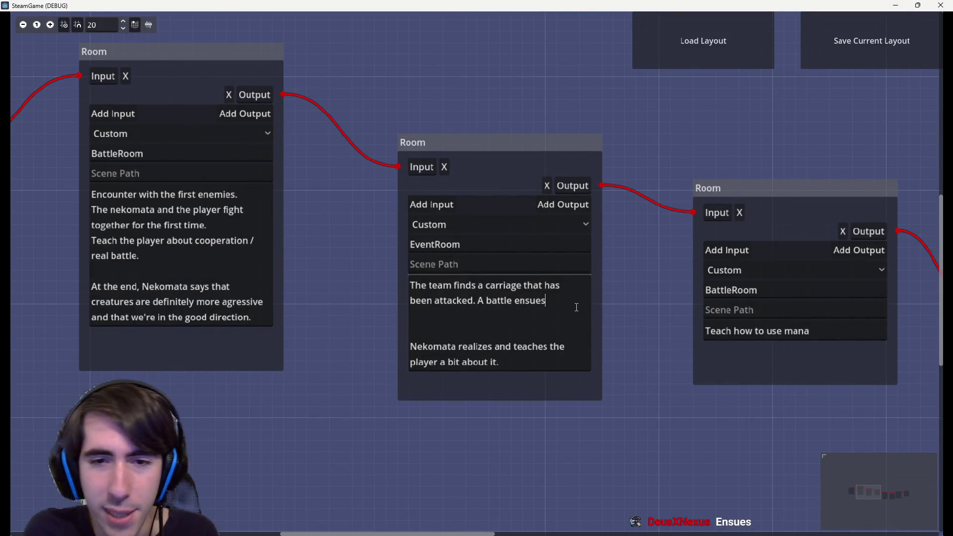
pyautogui.moveTo(547, 301); pyautogui.dragTo(510, 300)
# Step: Position the caret after 'ensues' and disconnect the middle room from the mana room
pyautogui.click(525, 296)
pyautogui.doubleClick(513, 300)
pyautogui.click(560, 294)
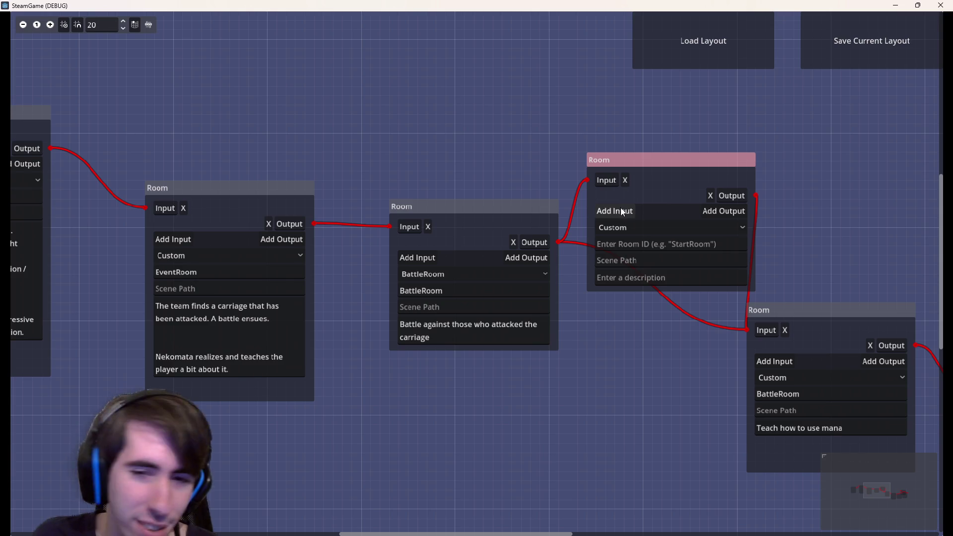
pyautogui.moveTo(747, 330); pyautogui.dragTo(717, 329)
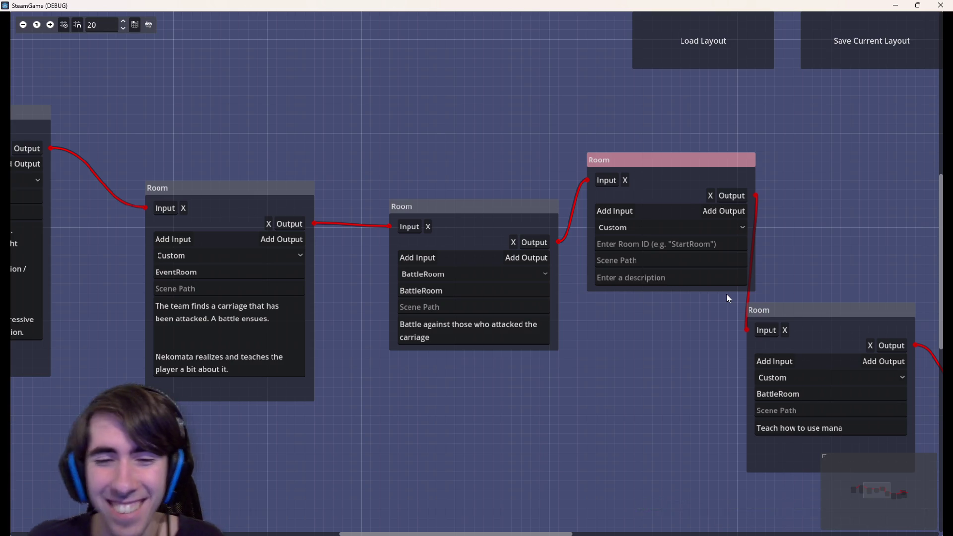
# Step: Drag the BattleRoom, next Room and 'Teach how to use mana' nodes into a tighter chain
pyautogui.moveTo(649, 320)
pyautogui.mouseDown()
pyautogui.moveTo(614, 286)
pyautogui.moveTo(443, 317)
pyautogui.mouseUp()
pyautogui.moveTo(546, 294); pyautogui.dragTo(574, 281)
pyautogui.moveTo(420, 364); pyautogui.dragTo(622, 390)
pyautogui.moveTo(482, 247); pyautogui.dragTo(444, 247)
pyautogui.moveTo(657, 193); pyautogui.dragTo(629, 194)
pyautogui.moveTo(513, 390)
pyautogui.mouseDown()
pyautogui.moveTo(767, 402)
pyautogui.moveTo(489, 382)
pyautogui.moveTo(448, 331)
pyautogui.mouseUp()
# Step: Click into the empty Room's description field to start writing it
pyautogui.click(430, 300)
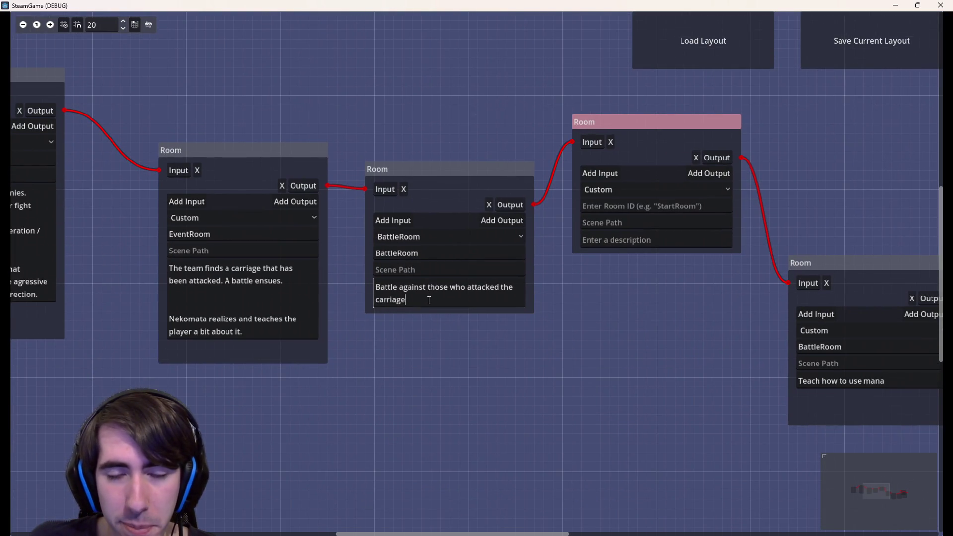
pyautogui.hscroll(-5, 610, 383)
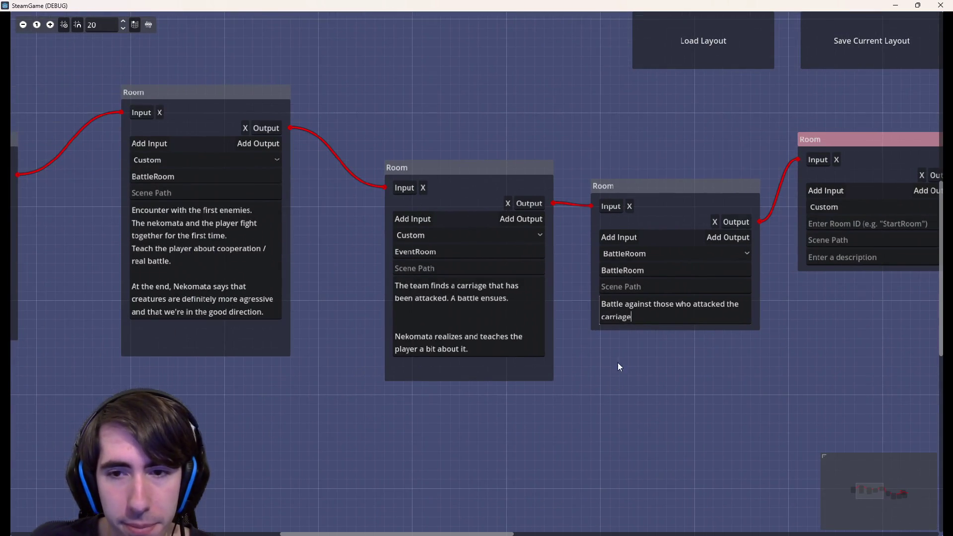
pyautogui.hscroll(3, 586, 360)
pyautogui.hscroll(5, 555, 353)
pyautogui.click(522, 271)
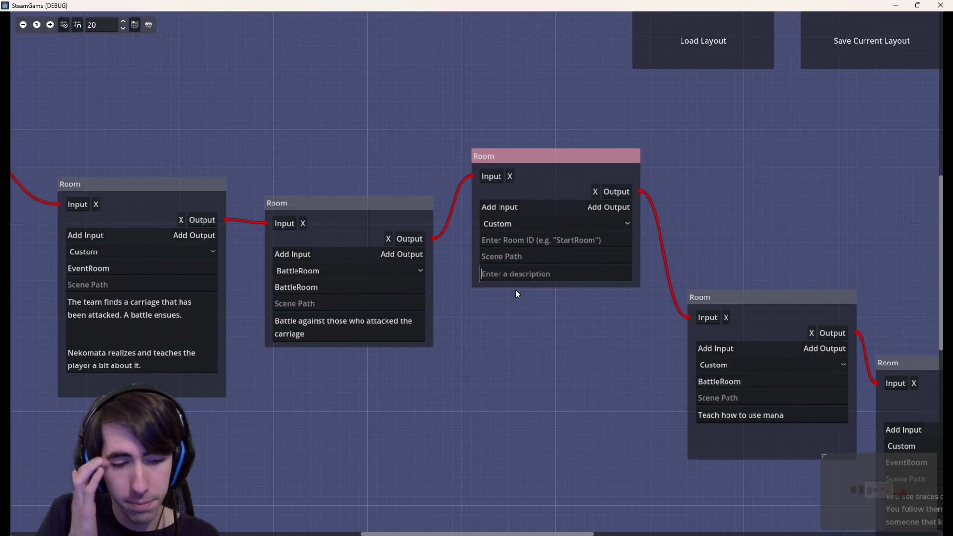
# Step: Write 'The team looks at the carriage, but there's no one' in the new Room's description
pyautogui.write('The t')
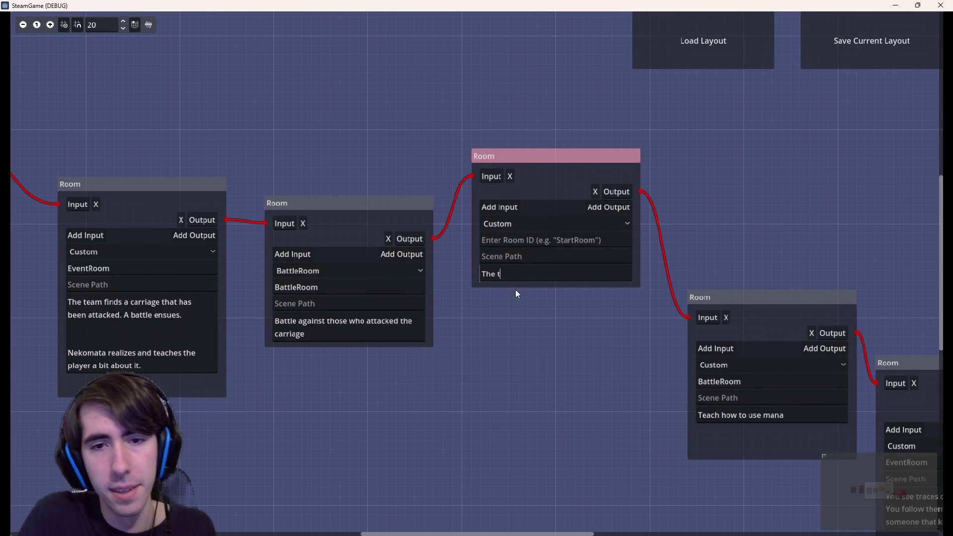
pyautogui.write('eam looks insi')
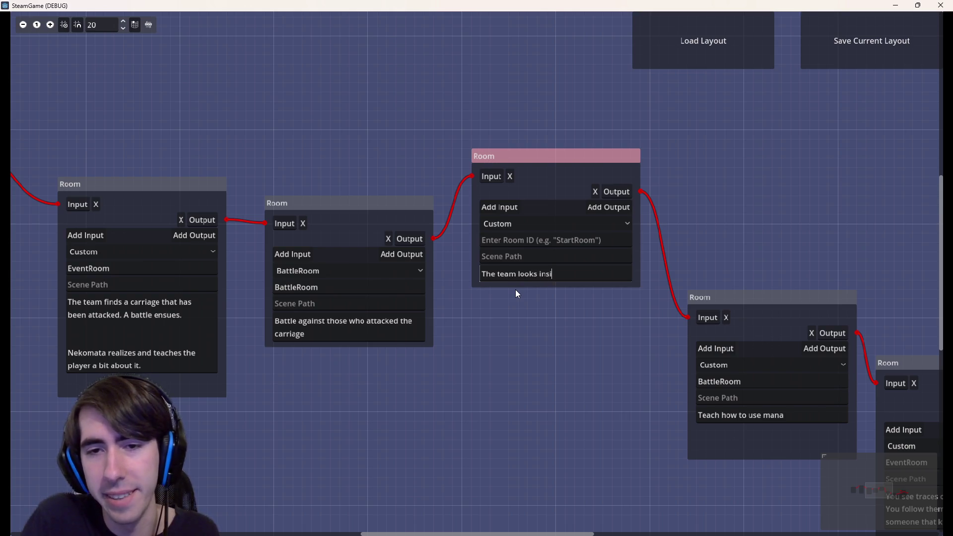
pyautogui.write('de, but')
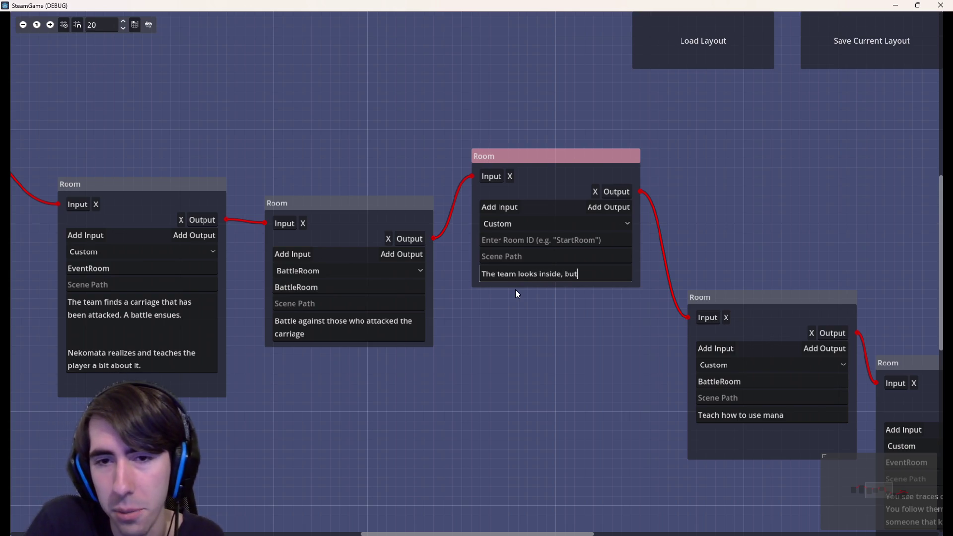
pyautogui.write(" there's no one")
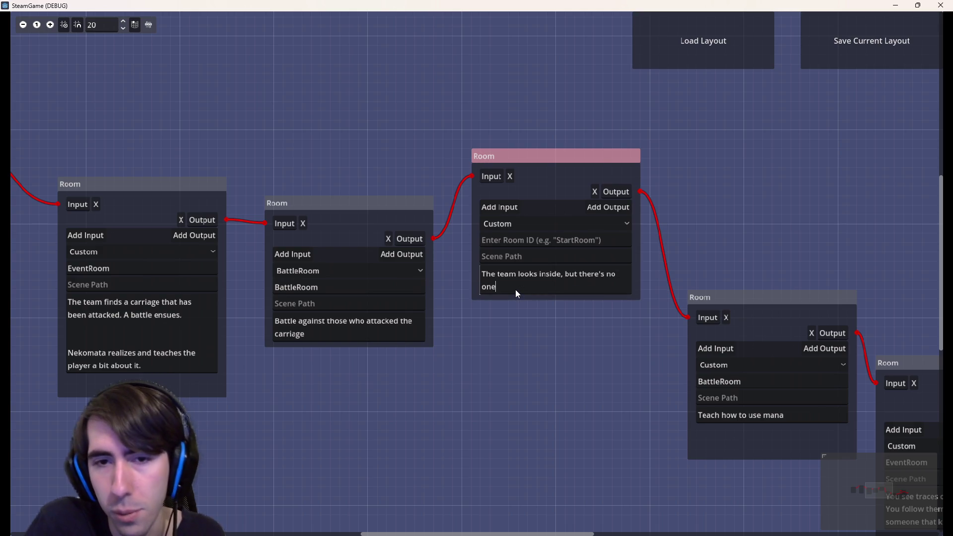
pyautogui.hotkey('ctrl', 'Right')
pyautogui.hotkey('ctrl', 'Right')
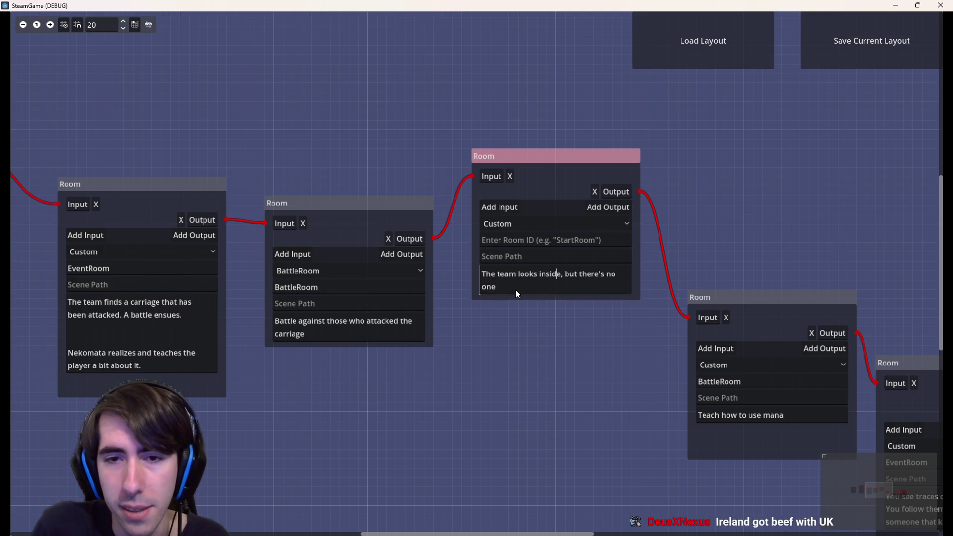
pyautogui.hotkey('ctrl', 'shift', 'Left')
pyautogui.hotkey('ctrl', 'shift', 'Left')
pyautogui.write('searches')
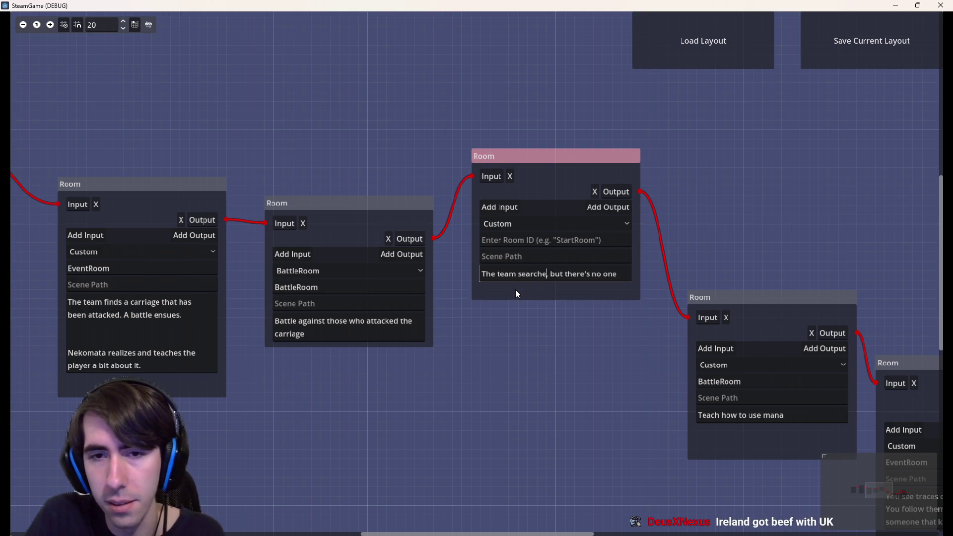
pyautogui.hotkey('ctrl', 'z')
pyautogui.hotkey('ctrl', 'z')
pyautogui.hotkey('ctrl', 'z')
pyautogui.hotkey('ctrl', 'y')
pyautogui.hotkey('ctrl', 'y')
pyautogui.hotkey('ctrl', 'y')
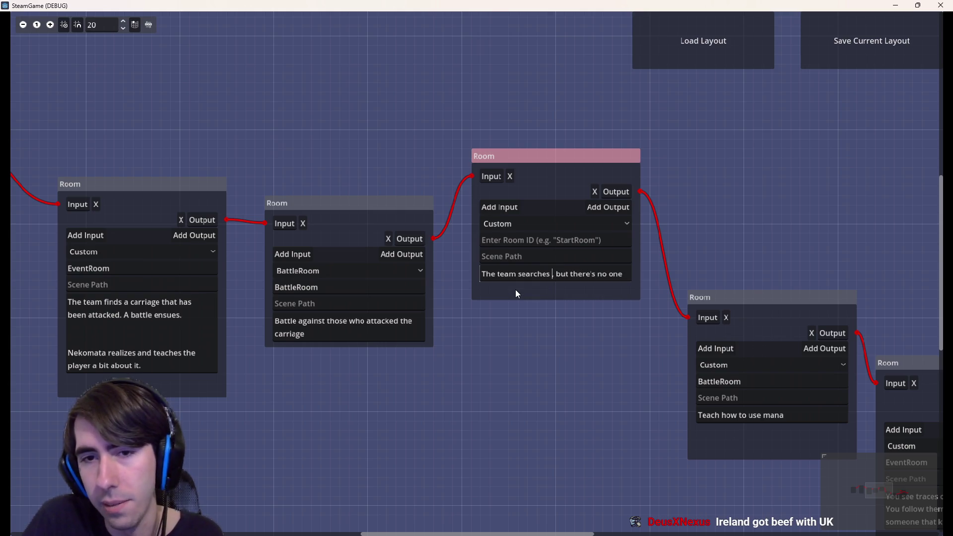
pyautogui.hotkey('ctrl', 'BackSpace')
pyautogui.write('looks')
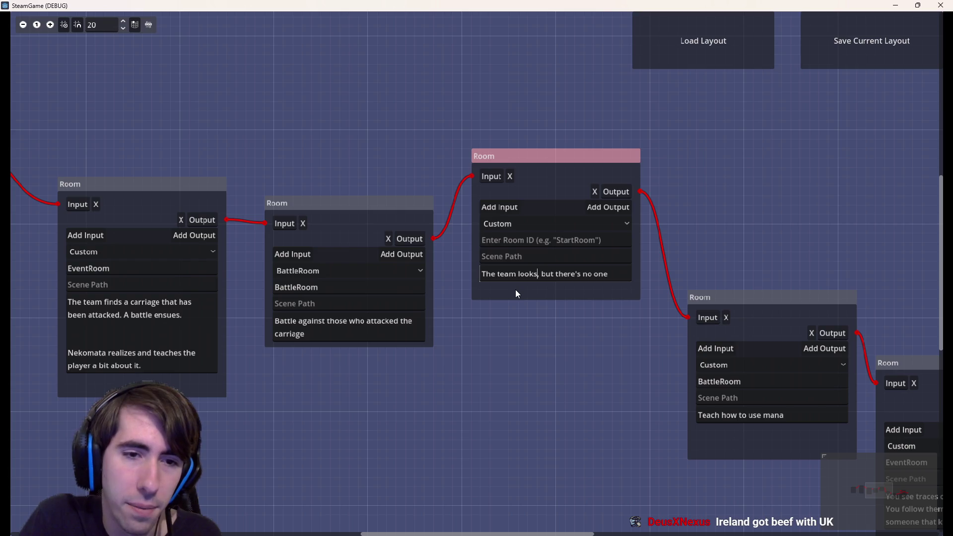
pyautogui.write(' at the car')
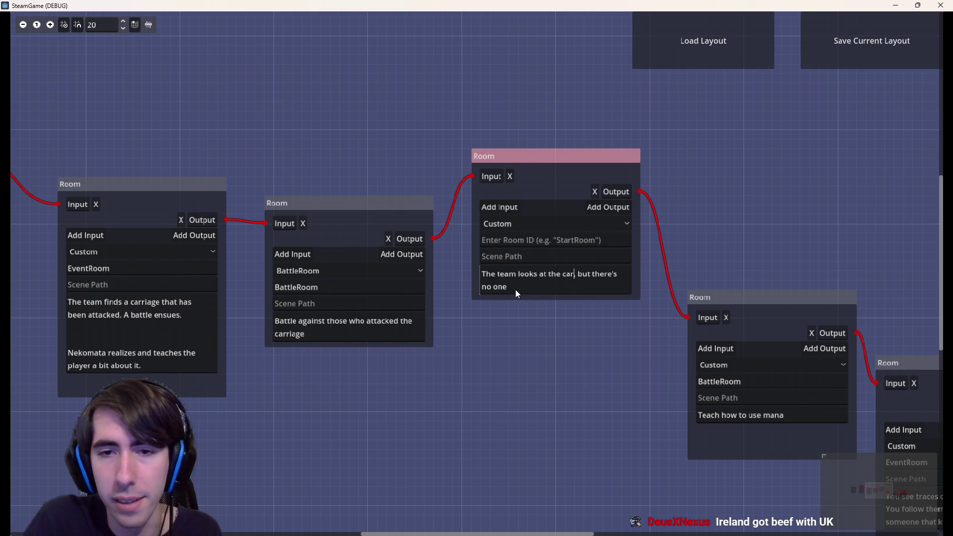
pyautogui.write('riage')
pyautogui.press('End')
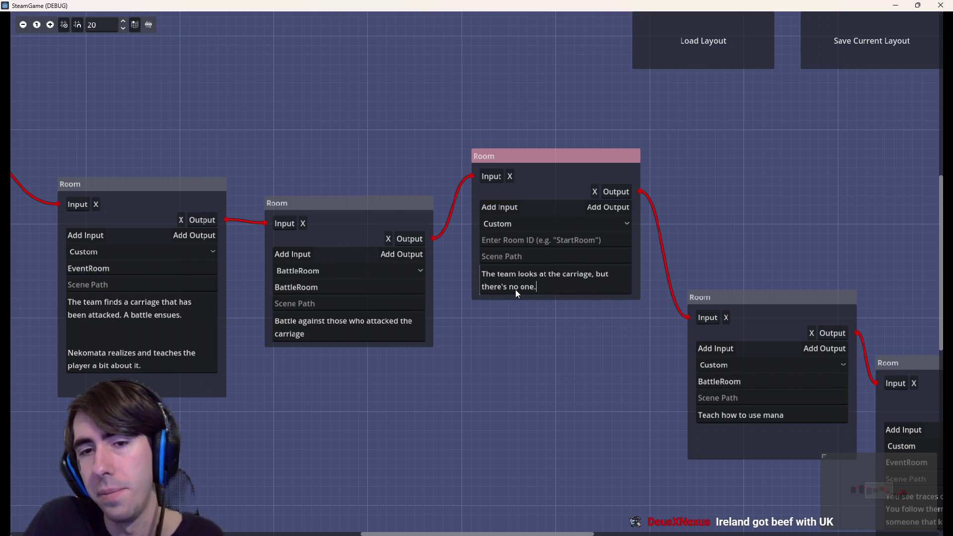
# Step: Add the lines 'They probably ran away.' and 'The player opens some box.'
pyautogui.press('Return')
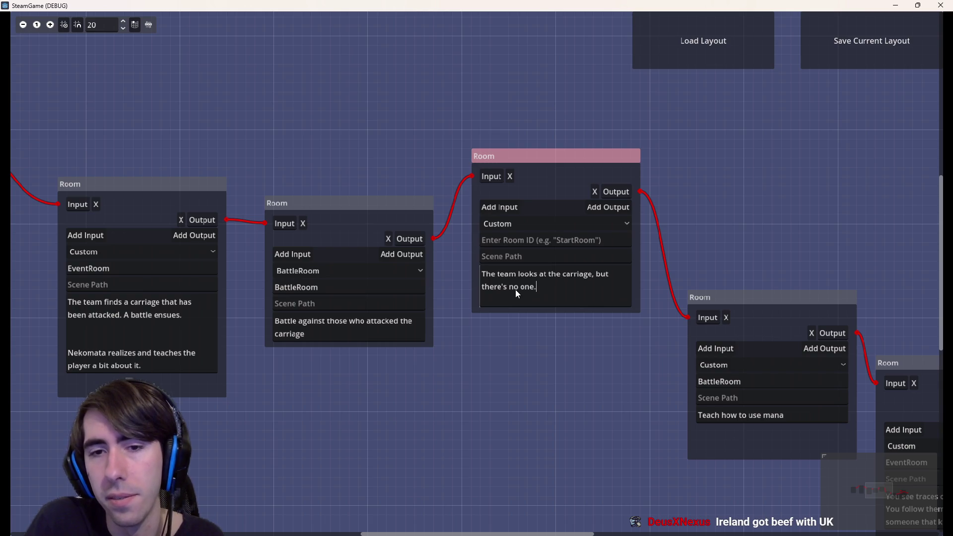
pyautogui.write('They probably ran away.')
pyautogui.press('Return')
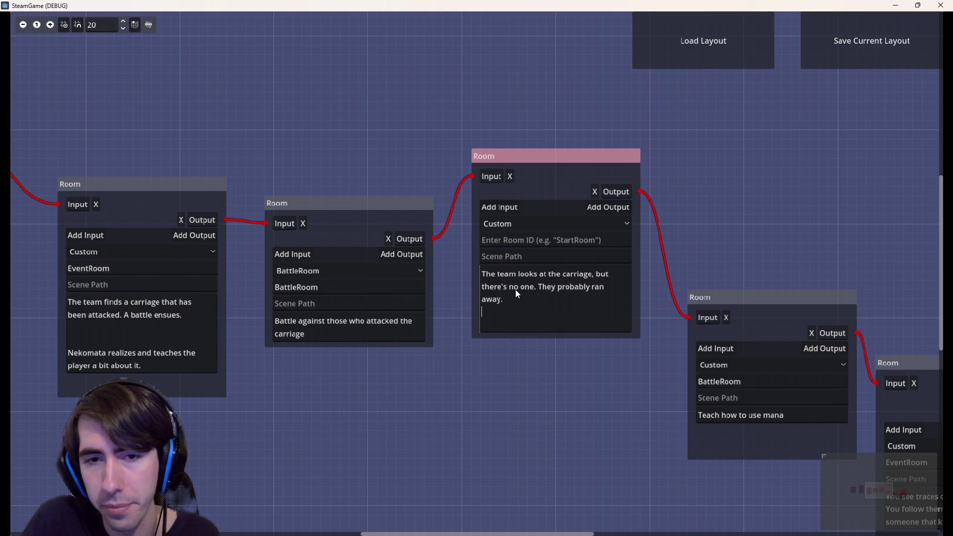
pyautogui.write('Th')
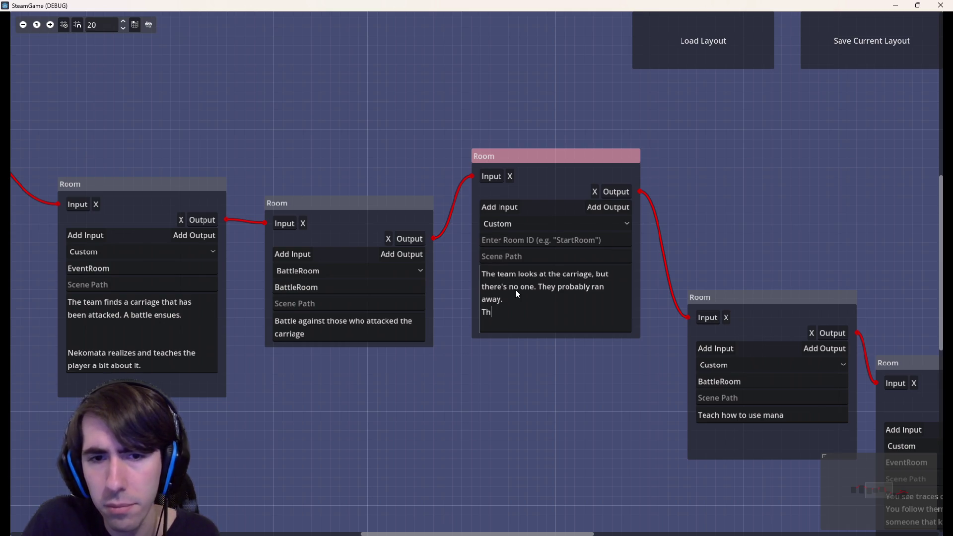
pyautogui.write('ey find some')
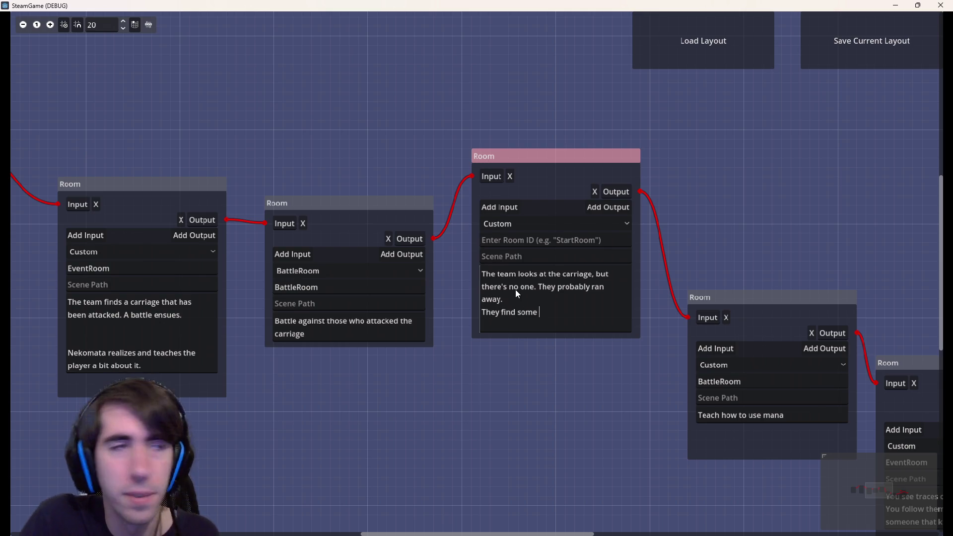
pyautogui.press('BackSpace')
pyautogui.press('BackSpace')
pyautogui.press('BackSpace')
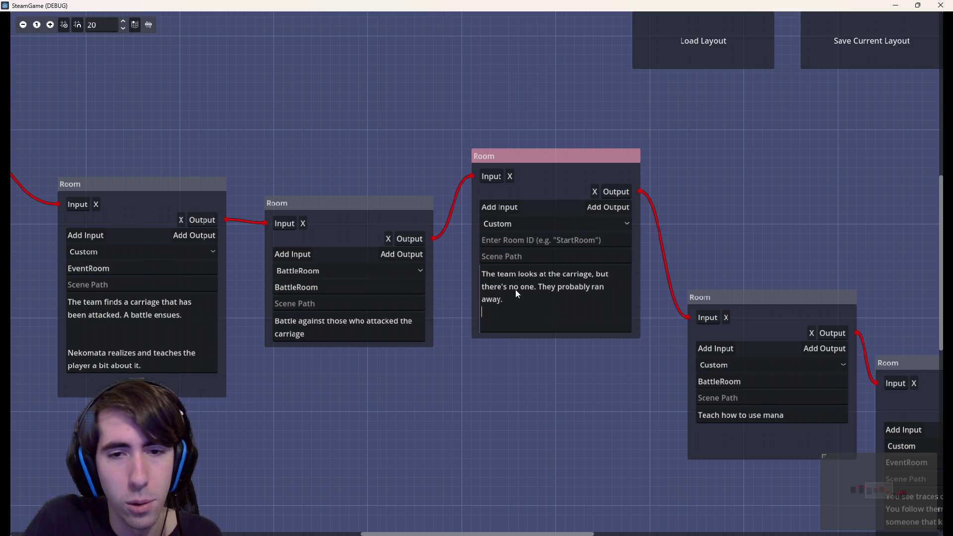
pyautogui.write('The player')
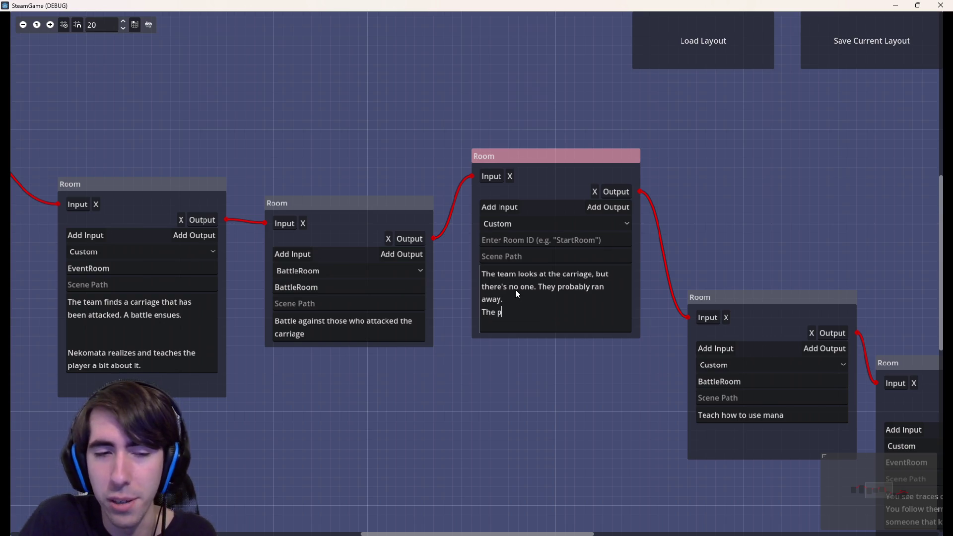
pyautogui.write(' opens s')
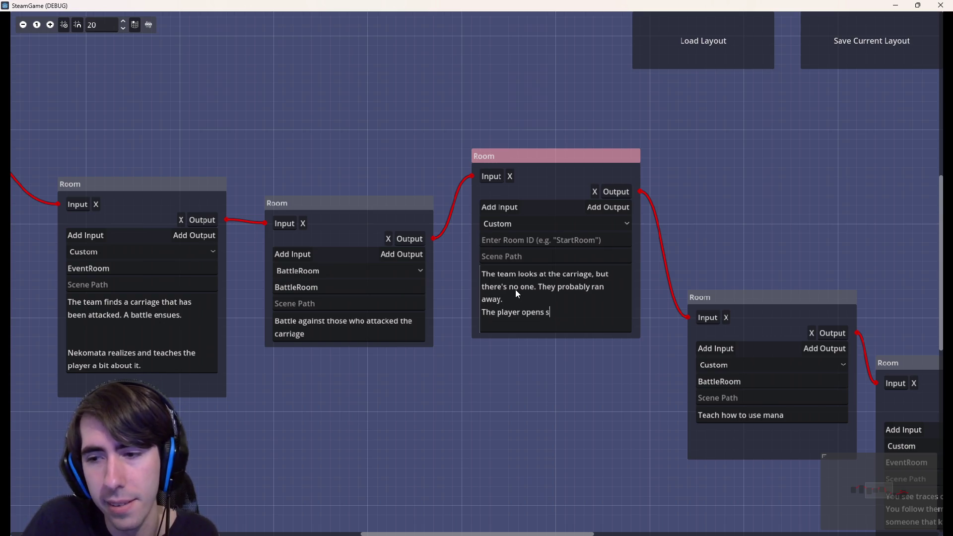
pyautogui.write('ome box ')
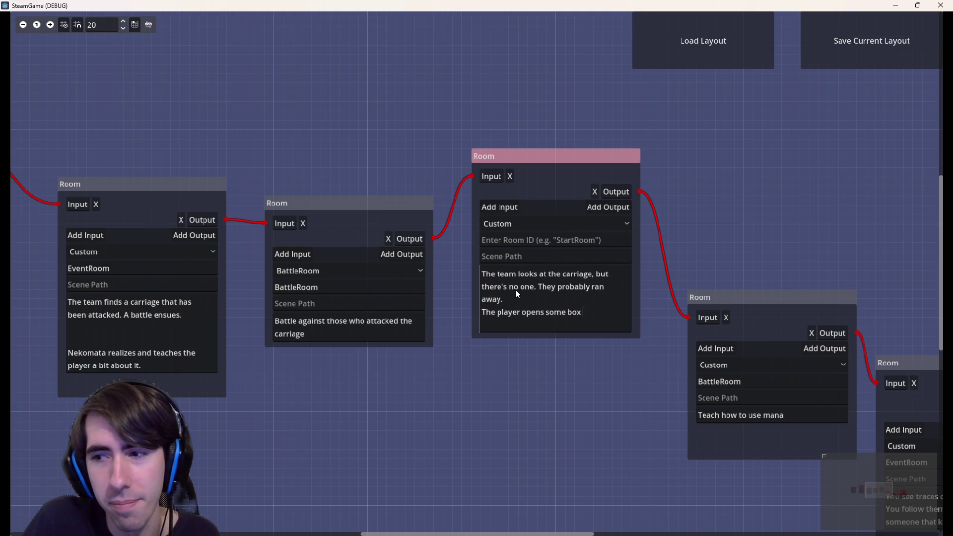
pyautogui.write('tha')
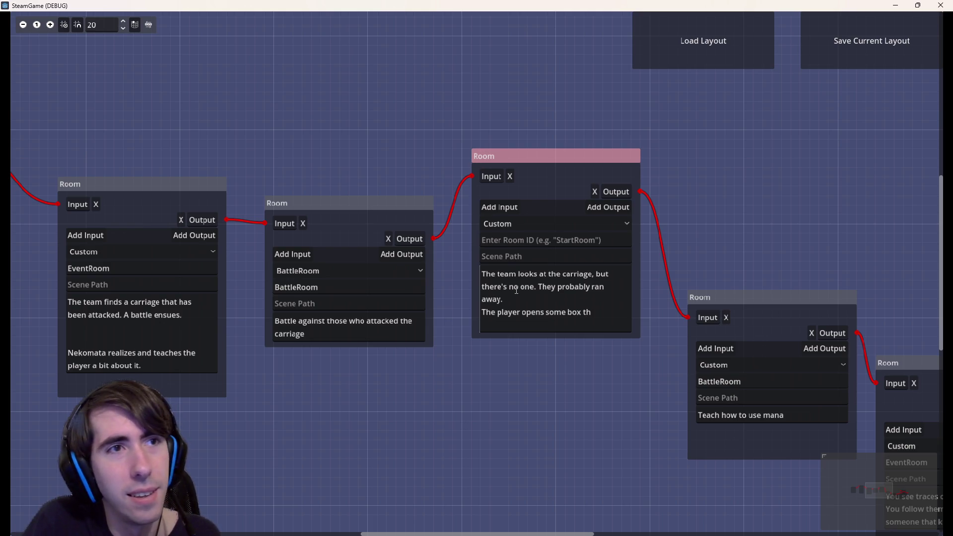
pyautogui.press('BackSpace')
pyautogui.press('BackSpace')
pyautogui.press('BackSpace')
pyautogui.press('BackSpace')
pyautogui.write('.')
pyautogui.press('Return')
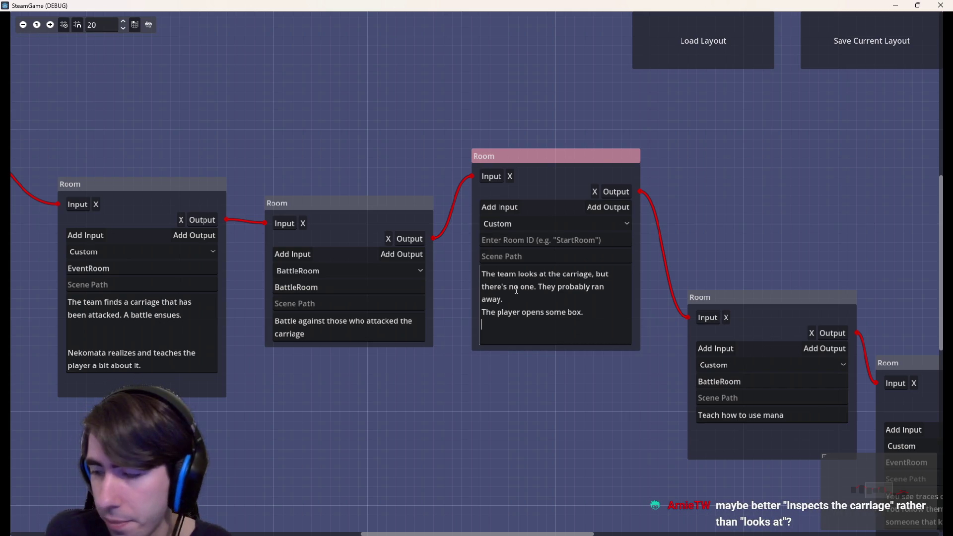
# Step: Extend the box sentence with ', and obtains some mana cards.'
pyautogui.moveTo(235, 377)
pyautogui.mouseDown()
pyautogui.moveTo(621, 354)
pyautogui.moveTo(789, 365)
pyautogui.mouseUp()
pyautogui.moveTo(707, 389)
pyautogui.mouseDown()
pyautogui.moveTo(430, 419)
pyautogui.moveTo(596, 430)
pyautogui.moveTo(677, 420)
pyautogui.mouseUp()
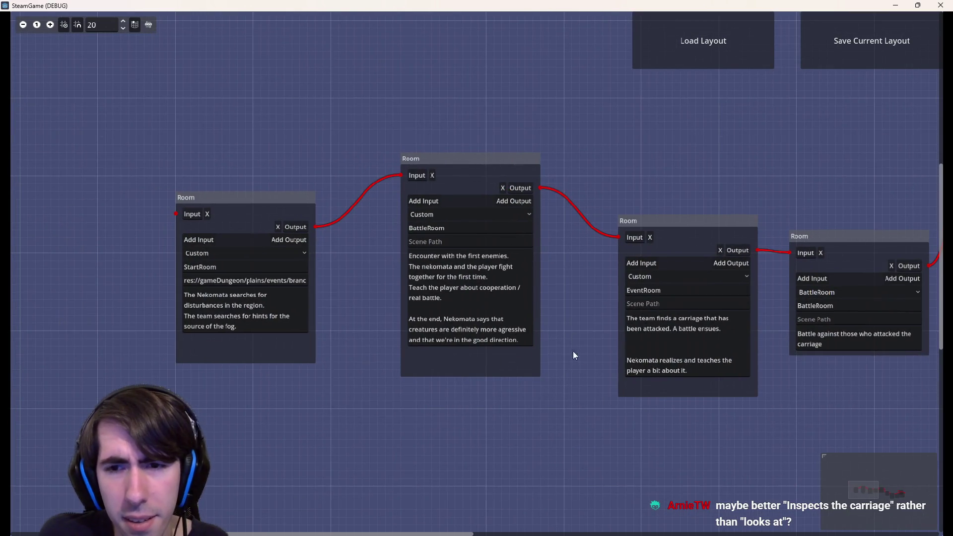
pyautogui.moveTo(576, 420); pyautogui.dragTo(340, 397)
pyautogui.moveTo(626, 355); pyautogui.dragTo(434, 389)
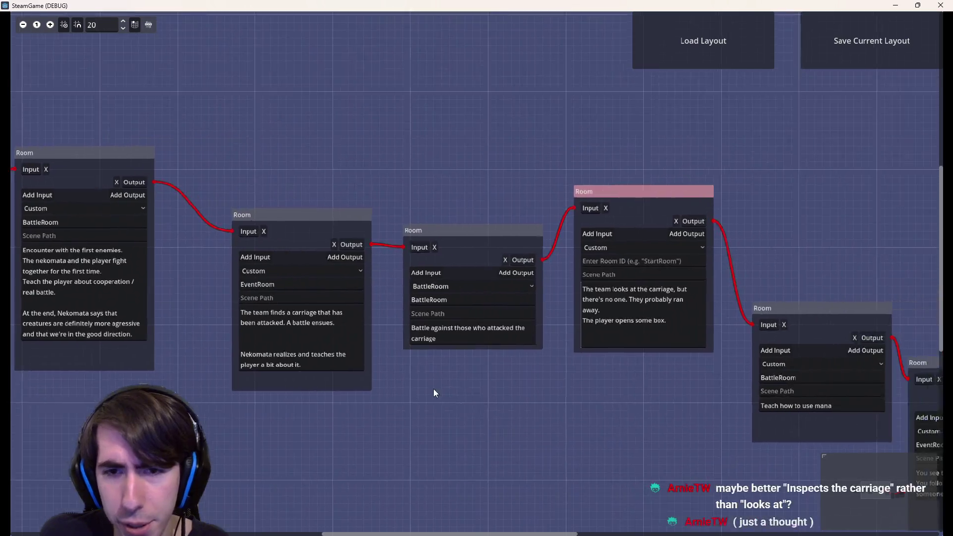
pyautogui.scroll(2, 447, 392)
pyautogui.click(605, 337)
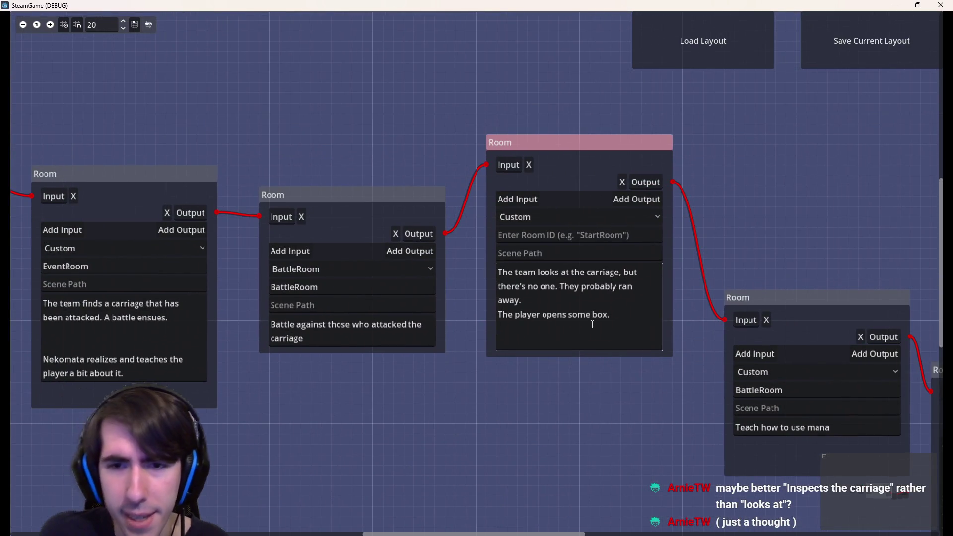
pyautogui.press('BackSpace')
pyautogui.press('BackSpace')
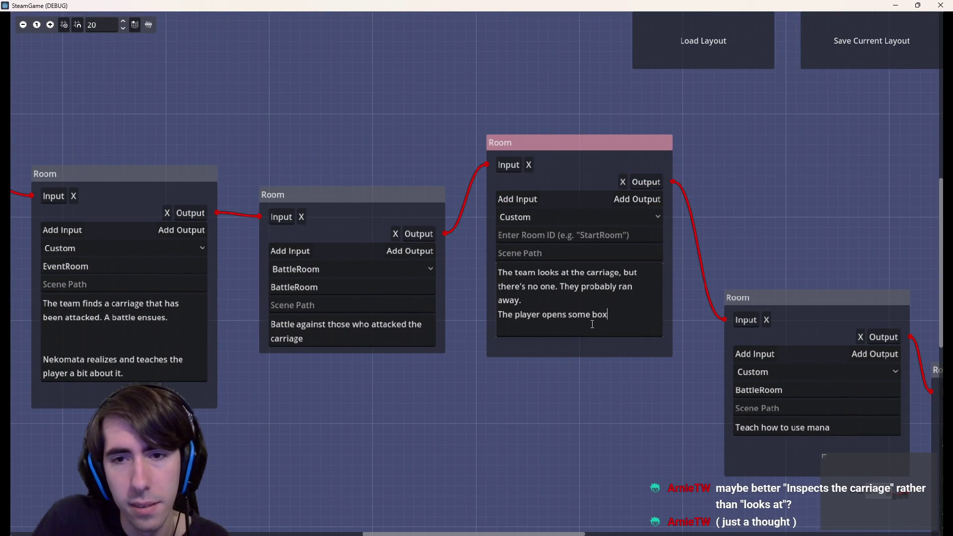
pyautogui.write(', and obtains ')
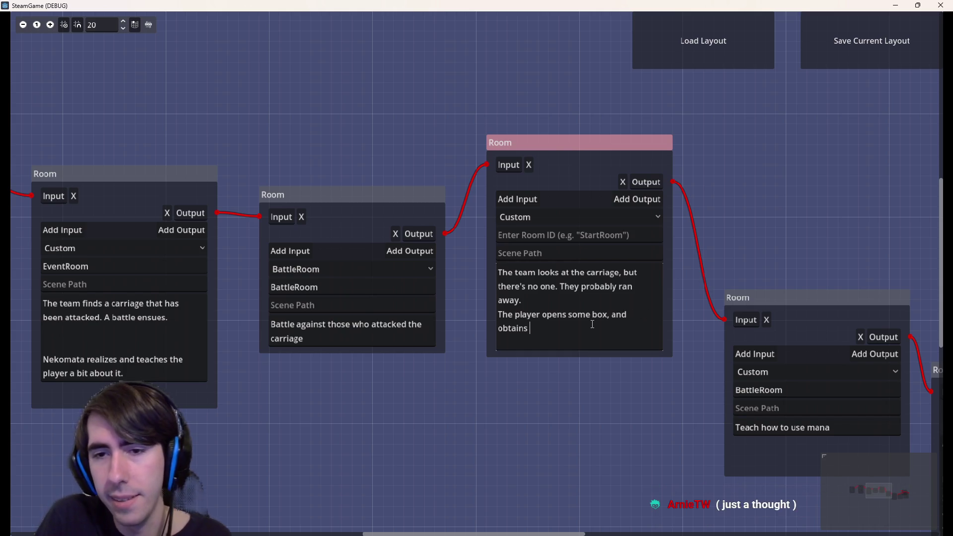
pyautogui.write('some mana cards.')
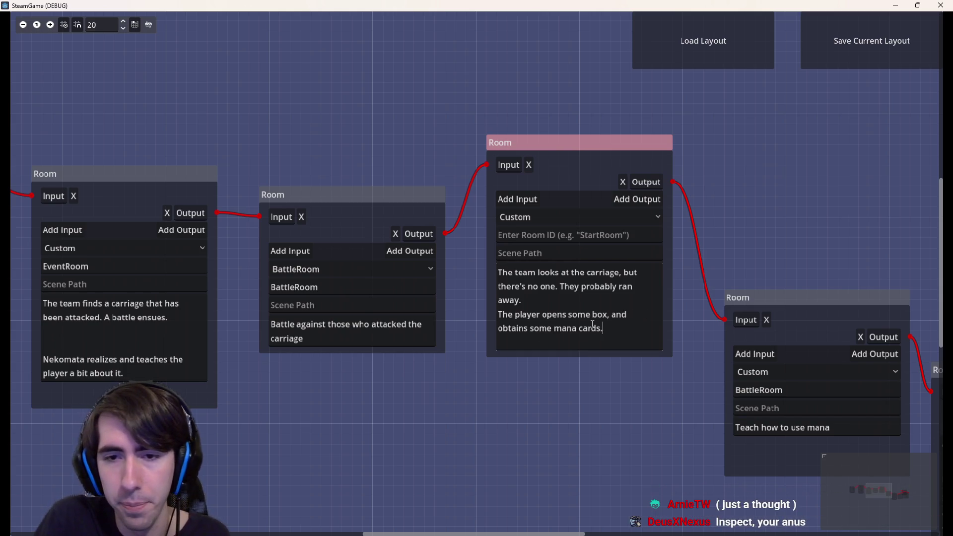
pyautogui.press('Return')
pyautogui.press('BackSpace')
pyautogui.moveTo(504, 426)
pyautogui.mouseDown()
pyautogui.moveTo(222, 380)
pyautogui.moveTo(365, 382)
pyautogui.mouseUp()
# Step: Change the next room's description to 'Nekomata teaches how to use mana'
pyautogui.click(557, 382)
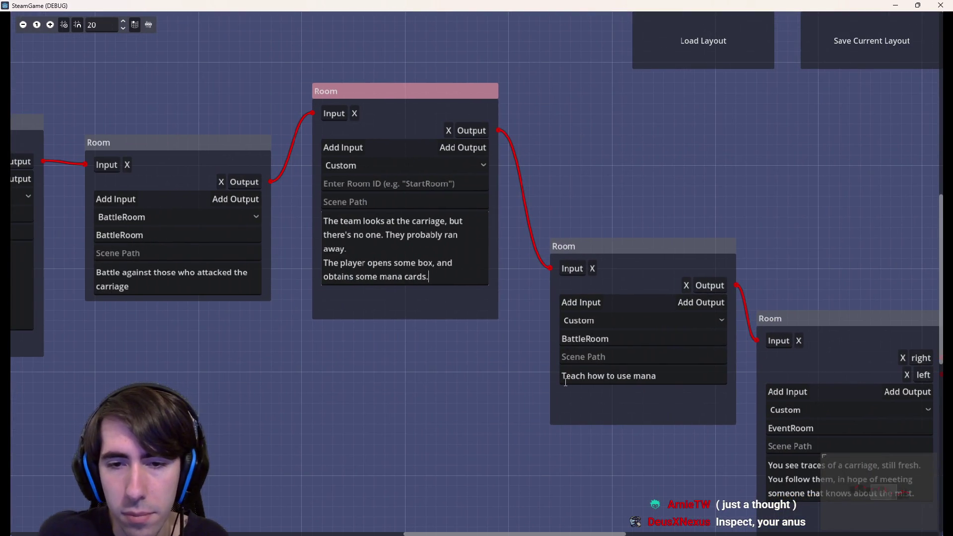
pyautogui.write('Nekoamata')
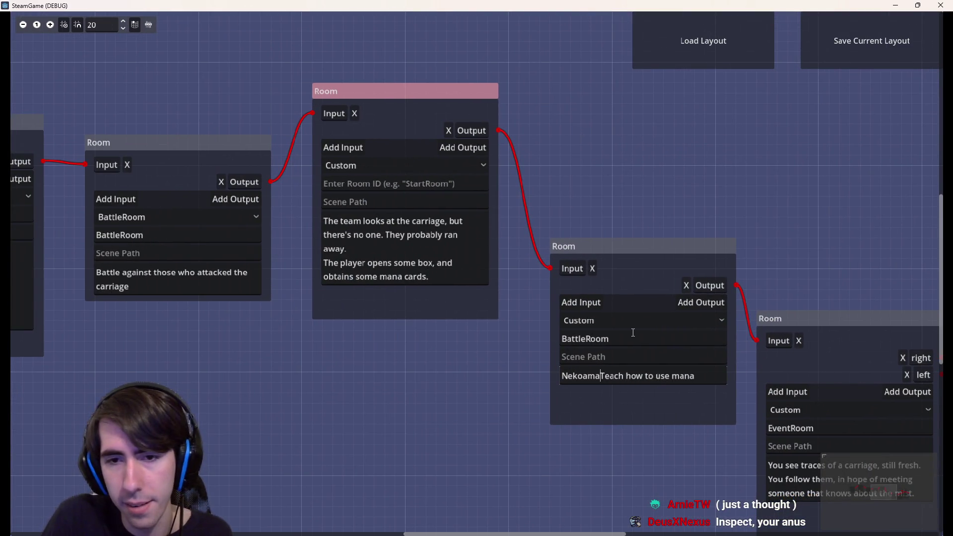
pyautogui.press('BackSpace')
pyautogui.press('BackSpace')
pyautogui.press('BackSpace')
pyautogui.write('ekomata t')
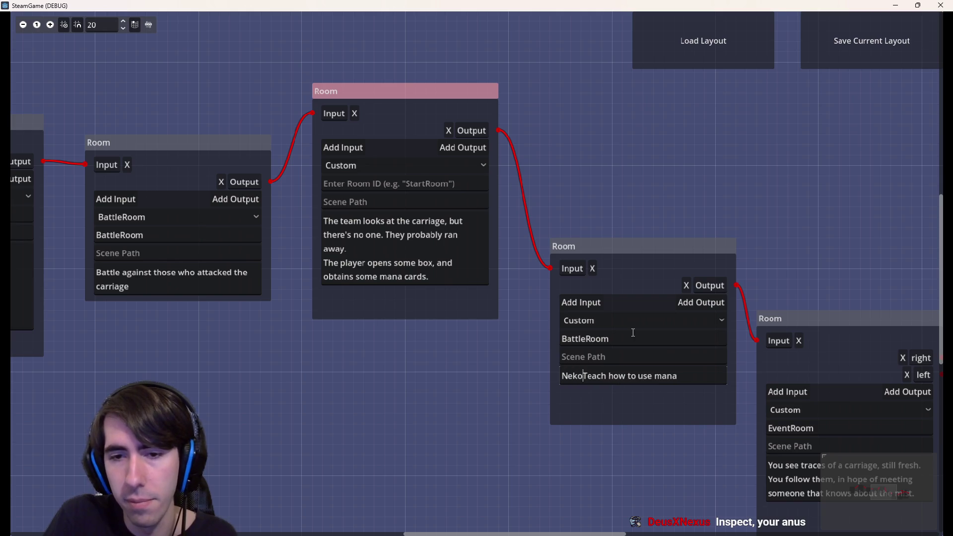
pyautogui.press('Delete')
pyautogui.press('Right')
pyautogui.press('Right')
pyautogui.press('Right')
pyautogui.write('es')
pyautogui.press('Left')
pyautogui.press('Left')
pyautogui.press('Left')
pyautogui.press('BackSpace')
pyautogui.write('t')
pyautogui.hotkey('ctrl', 'Right')
pyautogui.hotkey('ctrl', 'Right')
pyautogui.hotkey('ctrl', 'Right')
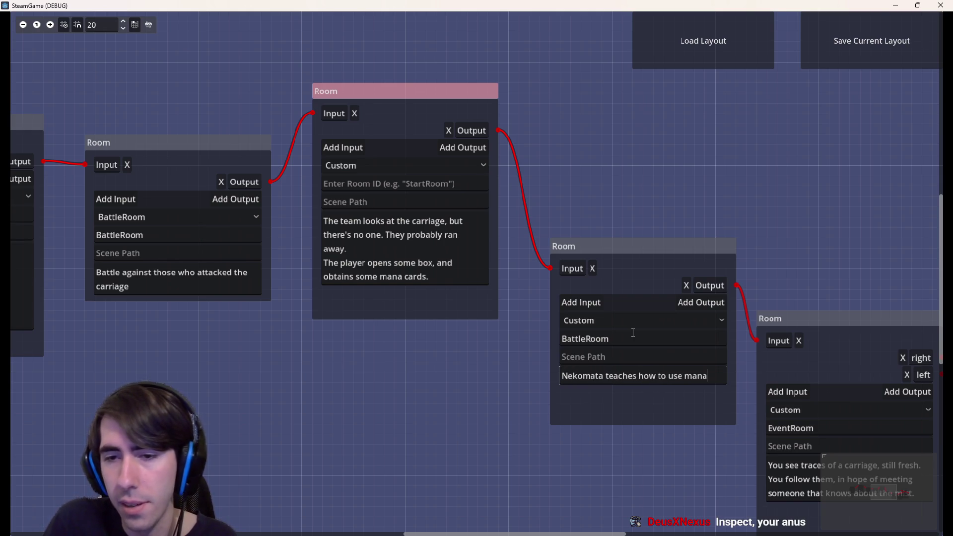
# Step: Deselect the carriage room and scroll around the graph to review the room chain
pyautogui.click(714, 100)
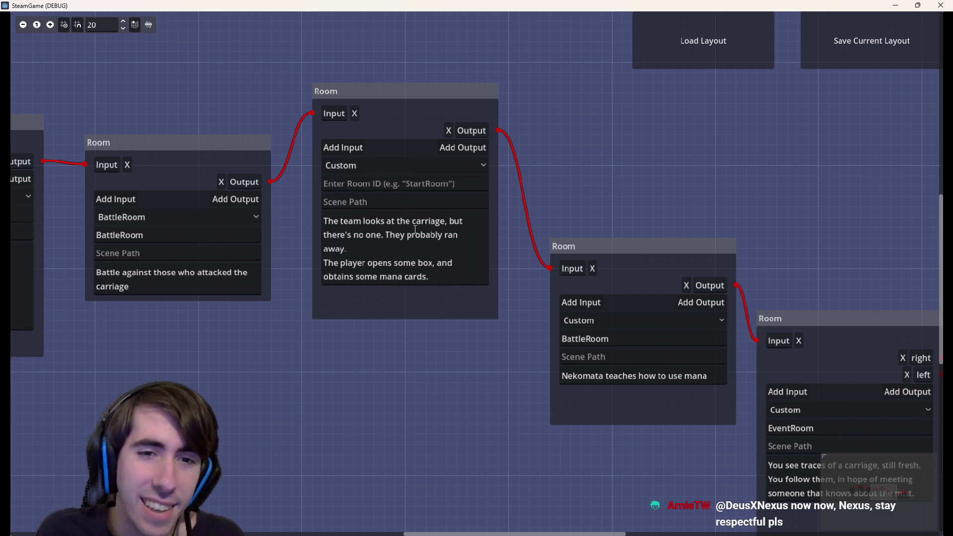
pyautogui.hscroll(-5, 516, 379)
pyautogui.scroll(3, 516, 379)
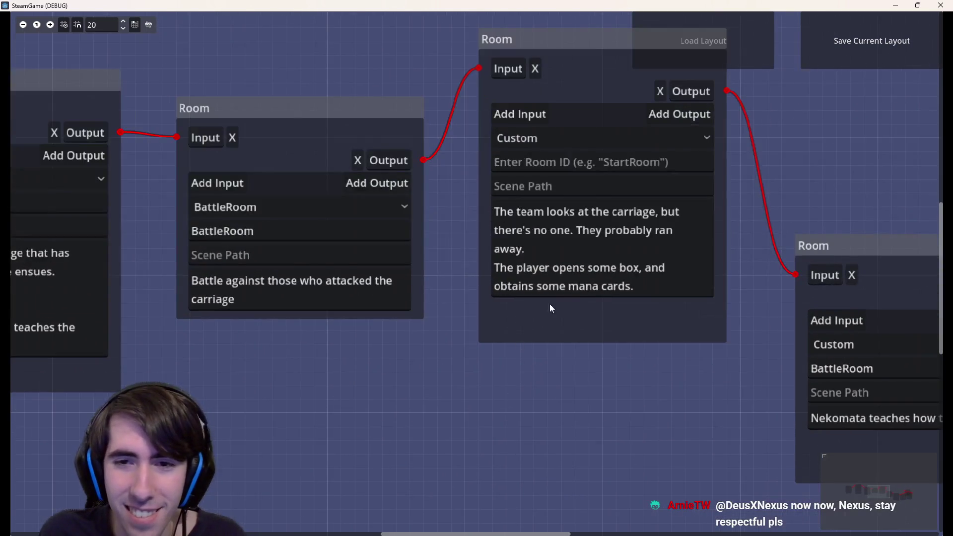
pyautogui.scroll(-1, 571, 292)
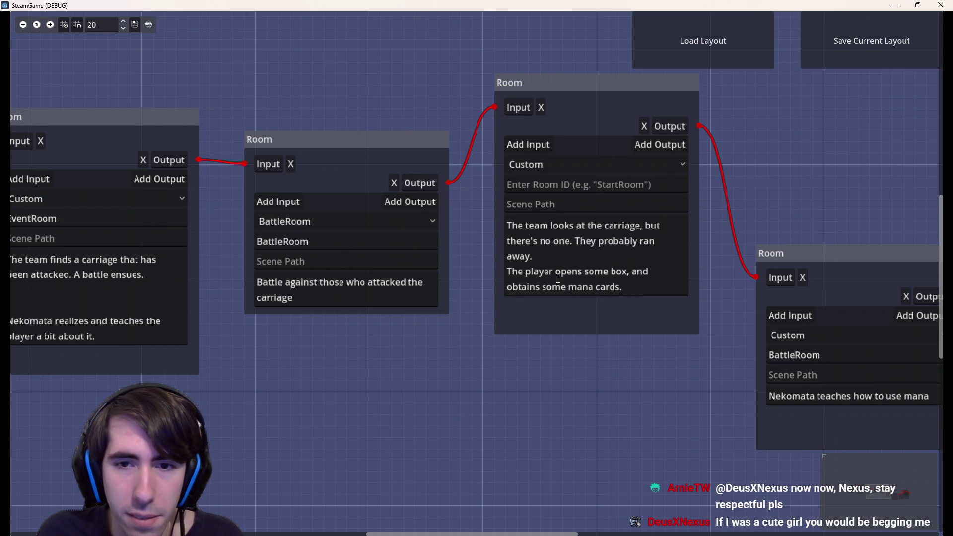
pyautogui.hscroll(-5, 608, 356)
pyautogui.scroll(-1, 602, 358)
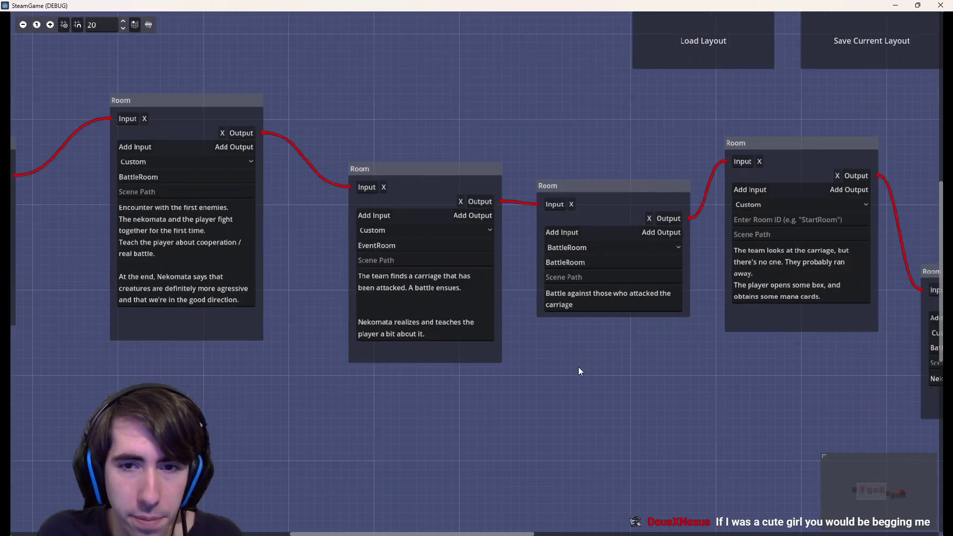
pyautogui.hscroll(10, 578, 371)
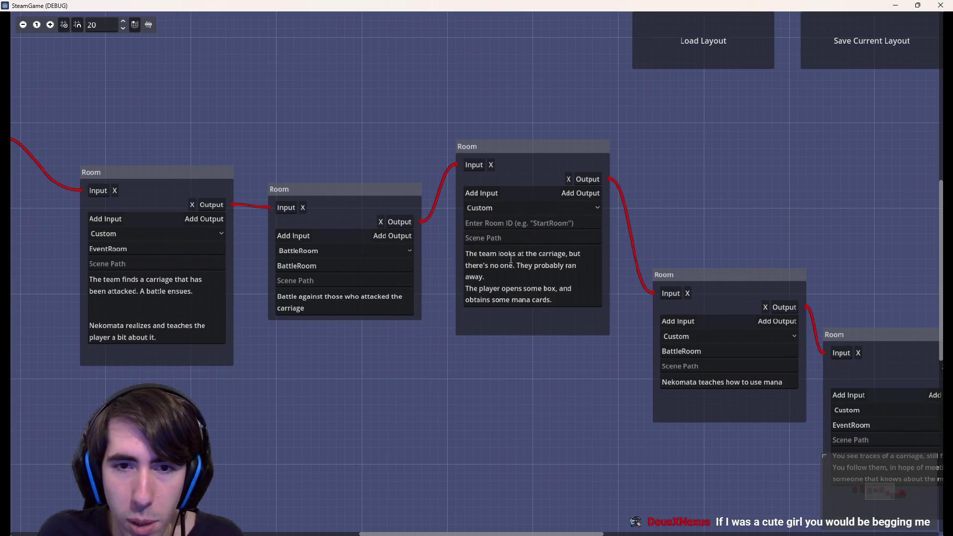
# Step: Replace 'looks at' with 'inspects' in the carriage room's description
pyautogui.moveTo(526, 254); pyautogui.dragTo(498, 254)
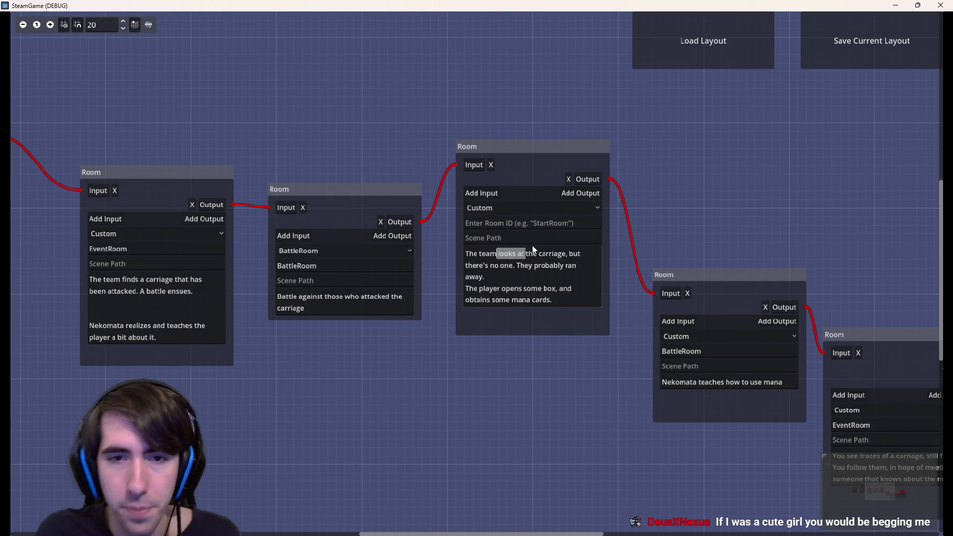
pyautogui.write('inspects')
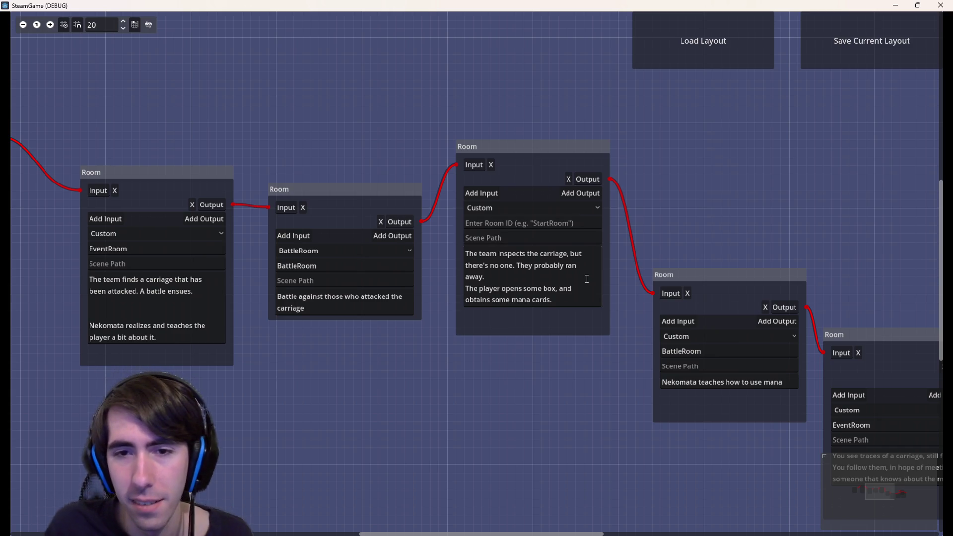
# Step: Place the caret in the carriage room description and pan across the graph
pyautogui.moveTo(582, 389); pyautogui.dragTo(415, 366)
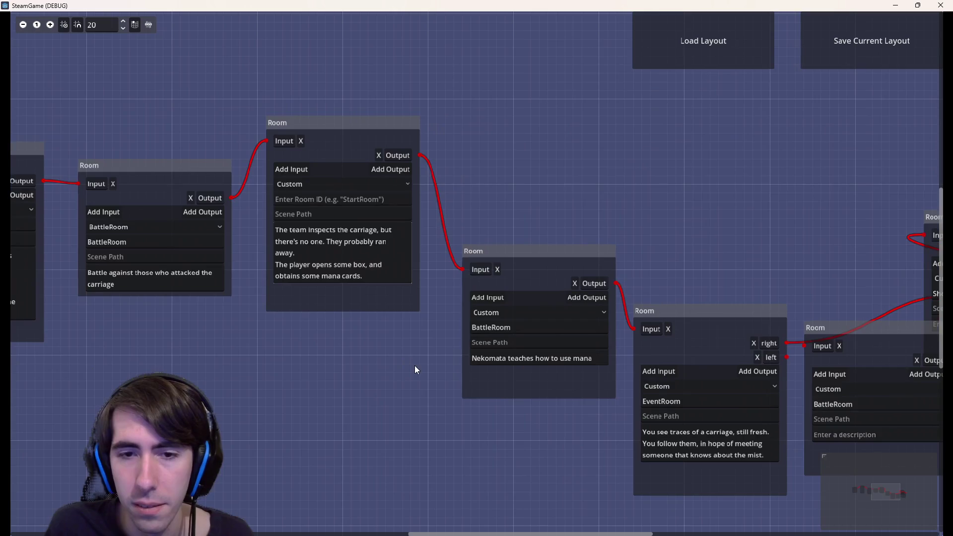
pyautogui.moveTo(298, 241); pyautogui.dragTo(333, 264)
pyautogui.click(333, 265)
pyautogui.moveTo(400, 366)
pyautogui.mouseDown()
pyautogui.moveTo(515, 357)
pyautogui.moveTo(244, 328)
pyautogui.moveTo(497, 338)
pyautogui.moveTo(160, 348)
pyautogui.moveTo(293, 379)
pyautogui.mouseUp()
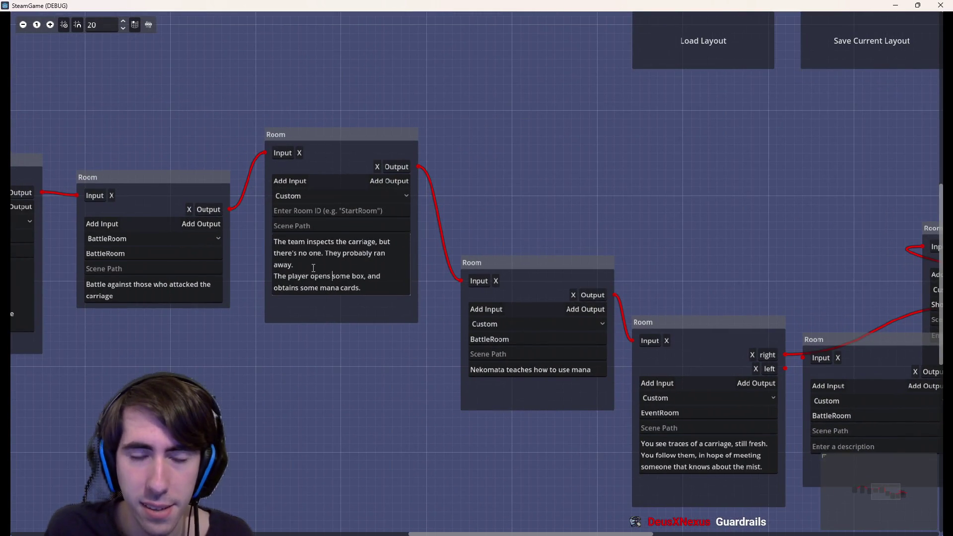
pyautogui.moveTo(405, 409)
pyautogui.mouseDown()
pyautogui.moveTo(550, 403)
pyautogui.moveTo(421, 388)
pyautogui.moveTo(504, 392)
pyautogui.mouseUp()
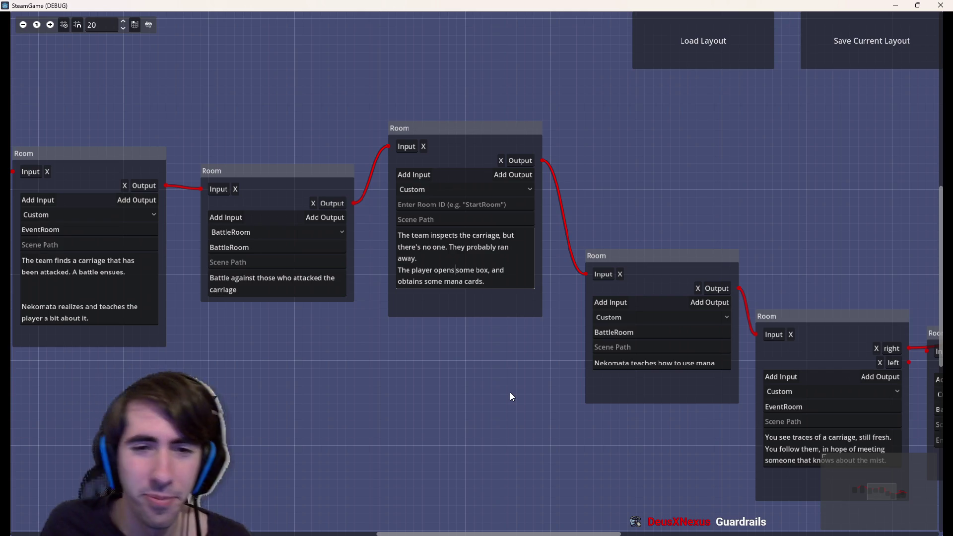
pyautogui.moveTo(539, 378)
pyautogui.mouseDown()
pyautogui.moveTo(485, 319)
pyautogui.moveTo(566, 315)
pyautogui.moveTo(388, 290)
pyautogui.moveTo(657, 334)
pyautogui.mouseUp()
pyautogui.moveTo(609, 295); pyautogui.dragTo(356, 345)
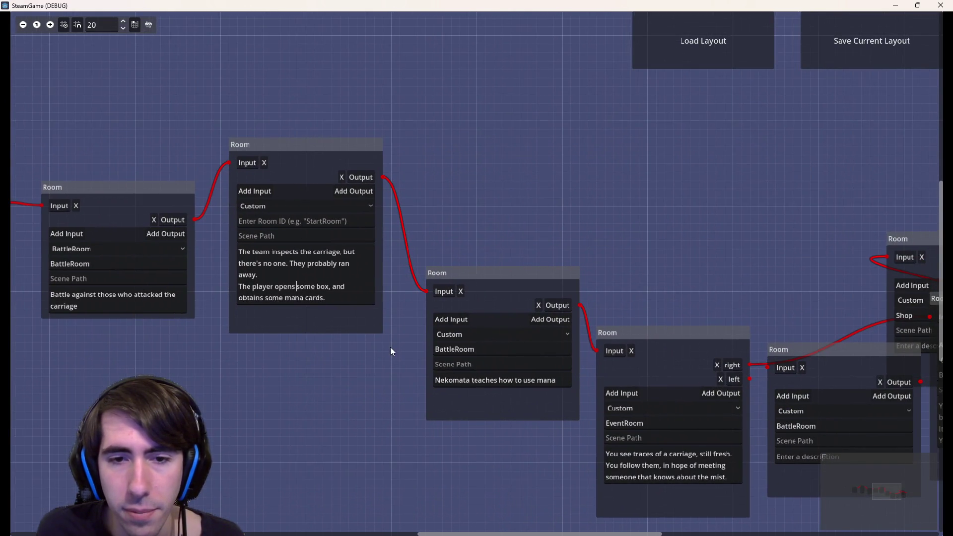
# Step: Nudge the Nekomata mana-lesson room up-left and start a new line in the carriage description
pyautogui.moveTo(501, 275); pyautogui.dragTo(493, 258)
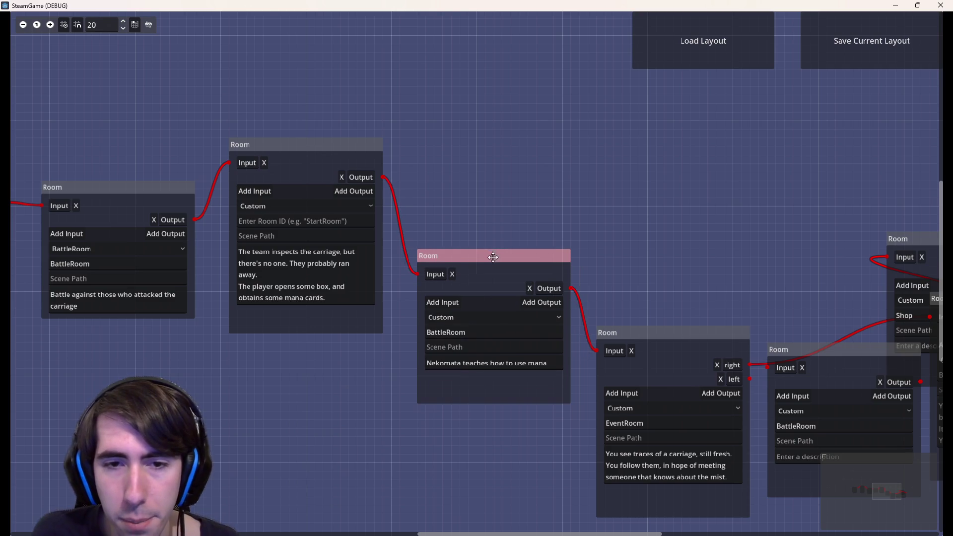
pyautogui.moveTo(392, 351); pyautogui.dragTo(520, 359)
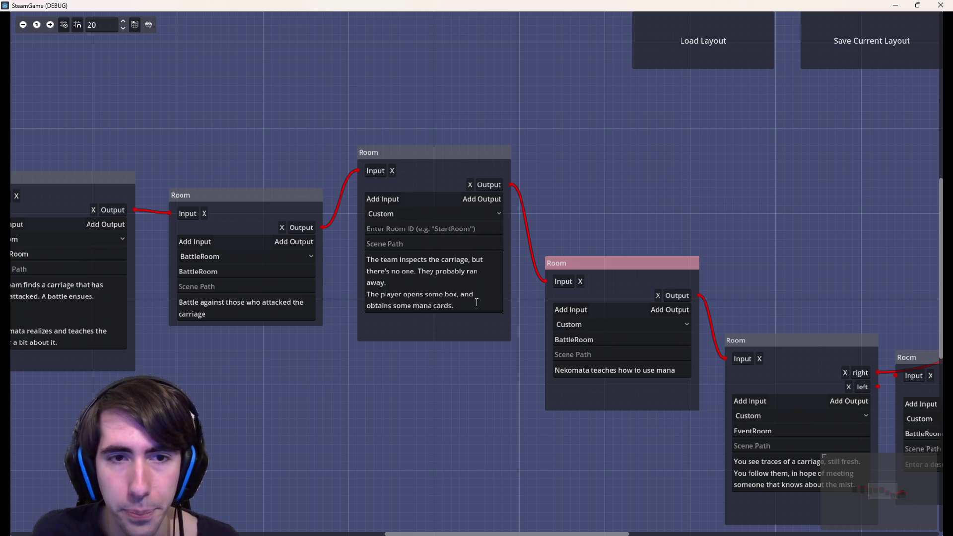
pyautogui.press('Return')
# Step: End the carriage description with 'The team then hears a scream, and rush.'
pyautogui.write('They')
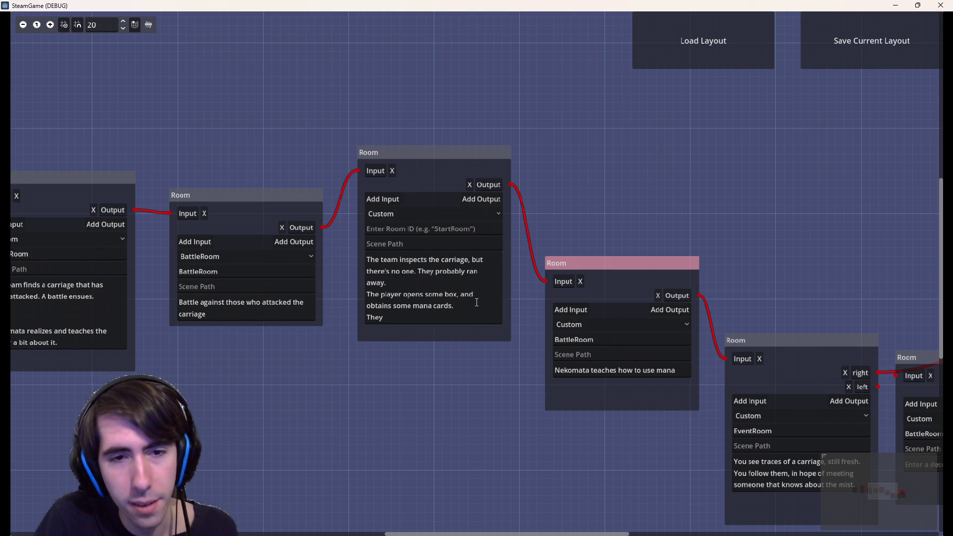
pyautogui.write(' see')
pyautogui.press('BackSpace')
pyautogui.press('BackSpace')
pyautogui.press('BackSpace')
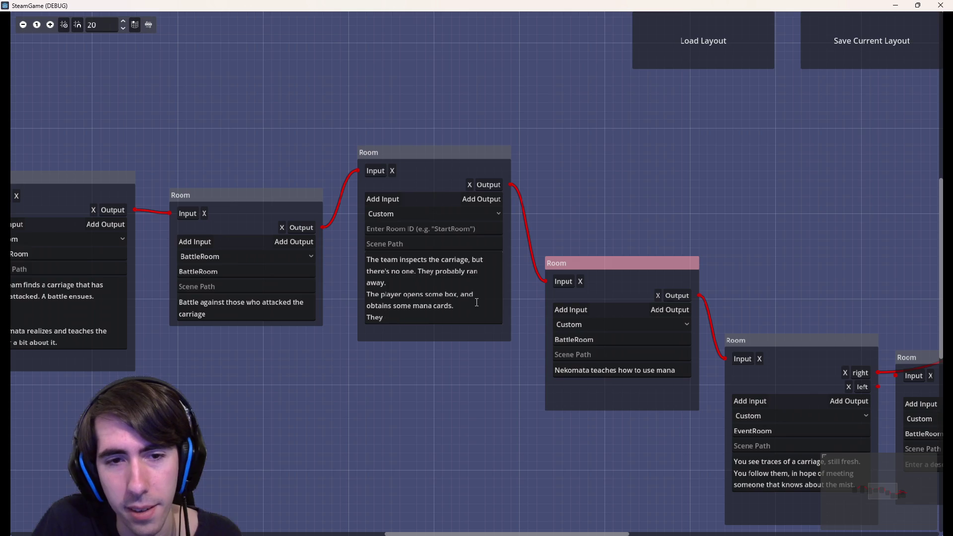
pyautogui.press('BackSpace')
pyautogui.press('BackSpace')
pyautogui.press('BackSpace')
pyautogui.write('The team then ')
pyautogui.write('hears some screm')
pyautogui.press('BackSpace')
pyautogui.write('ams')
pyautogui.hotkey('ctrl', 'BackSpace')
pyautogui.hotkey('ctrl', 'BackSpace')
pyautogui.write('a scream, and rush')
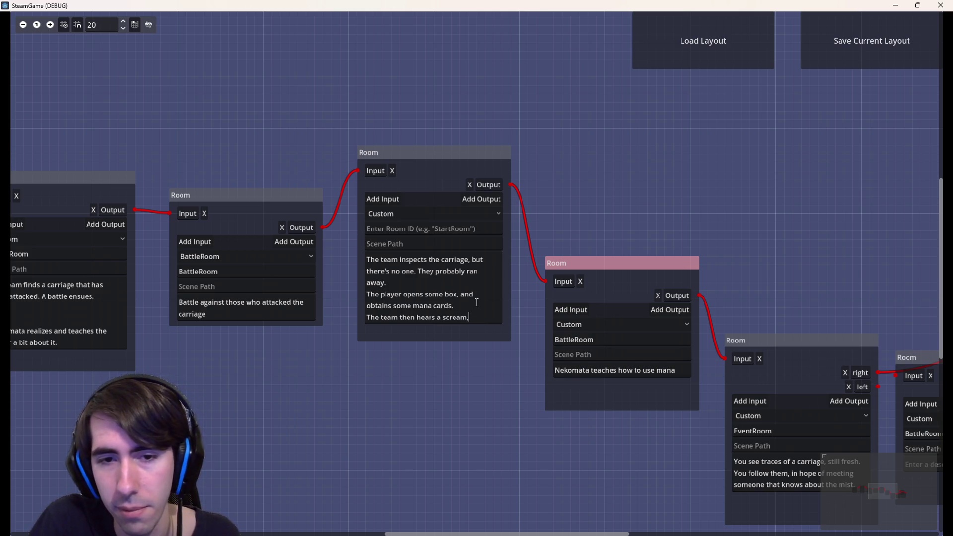
pyautogui.write('.')
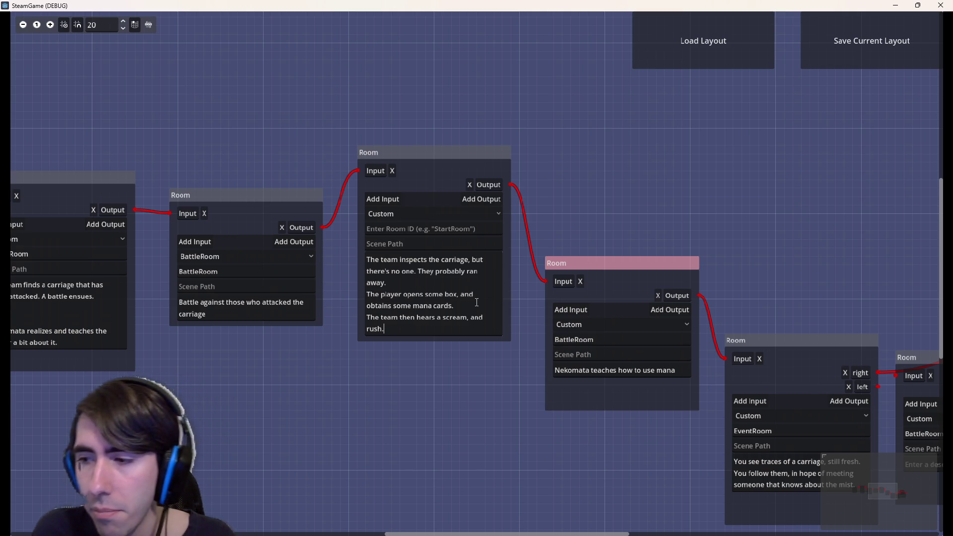
# Step: Move the four right-hand rooms further right and nudge the Nekomata room up-right
pyautogui.hscroll(3, 447, 402)
pyautogui.scroll(-1, 446, 402)
pyautogui.moveTo(439, 401)
pyautogui.mouseDown()
pyautogui.moveTo(632, 385)
pyautogui.moveTo(616, 398)
pyautogui.moveTo(502, 402)
pyautogui.mouseUp()
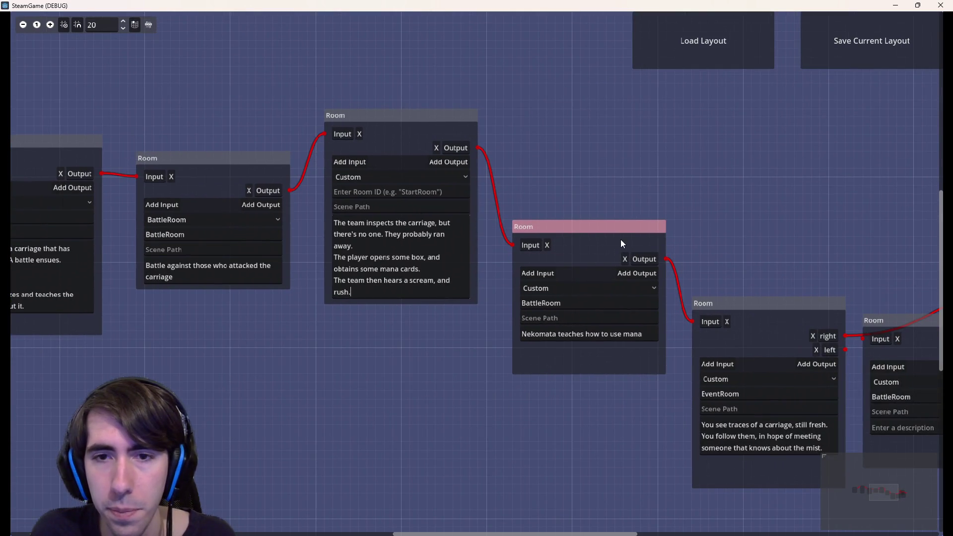
pyautogui.moveTo(622, 242); pyautogui.dragTo(630, 220)
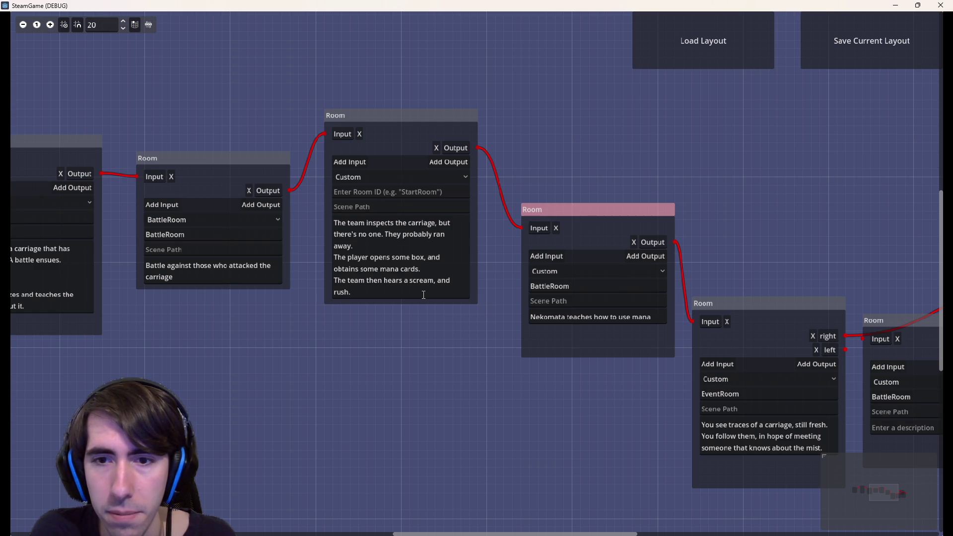
pyautogui.scroll(-2, 407, 398)
pyautogui.moveTo(408, 397); pyautogui.dragTo(311, 383)
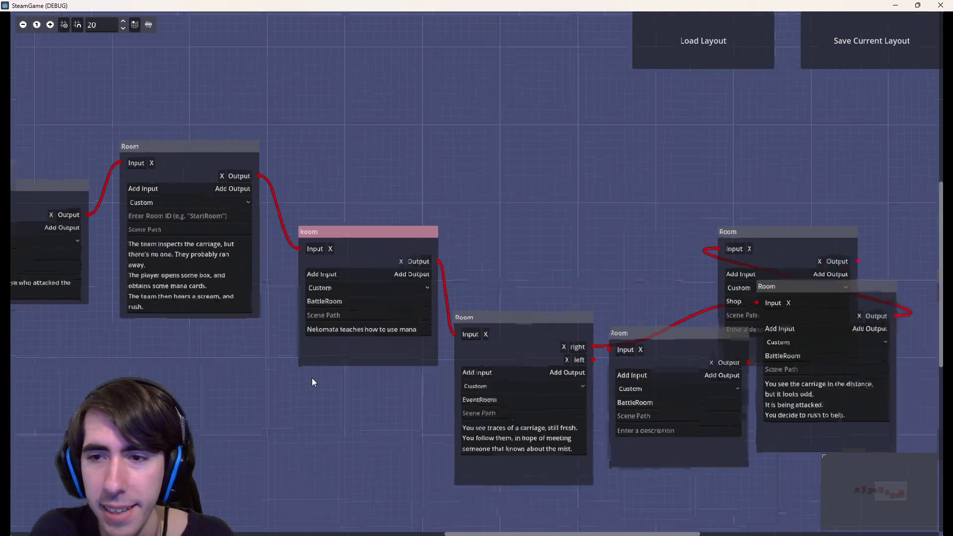
pyautogui.moveTo(450, 261); pyautogui.dragTo(754, 408)
pyautogui.moveTo(473, 339); pyautogui.dragTo(664, 329)
pyautogui.hscroll(-3, 538, 324)
pyautogui.scroll(2, 539, 324)
pyautogui.moveTo(472, 256); pyautogui.dragTo(579, 230)
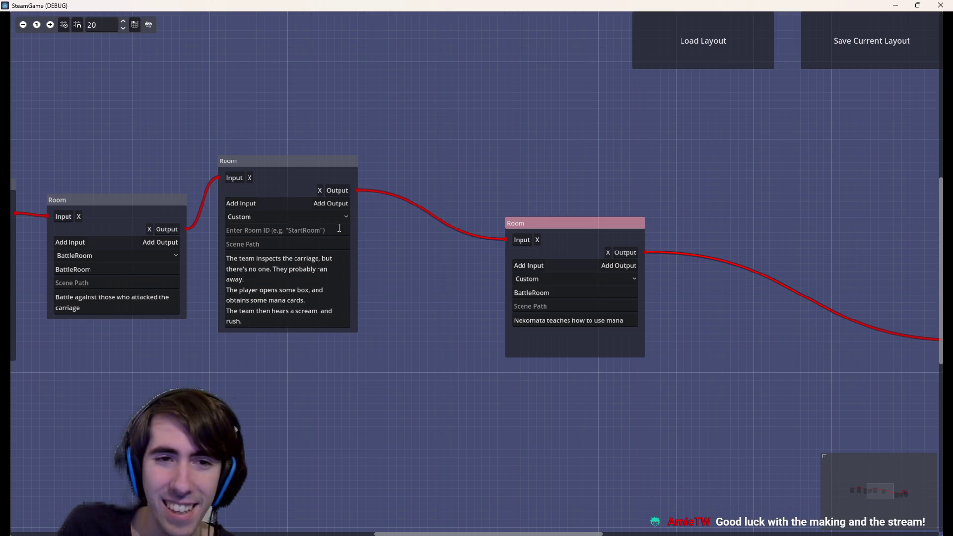
# Step: Save the room layout into mistyHerbFields, overwriting the existing quest1_temp file
pyautogui.click(837, 52)
pyautogui.doubleClick(578, 202)
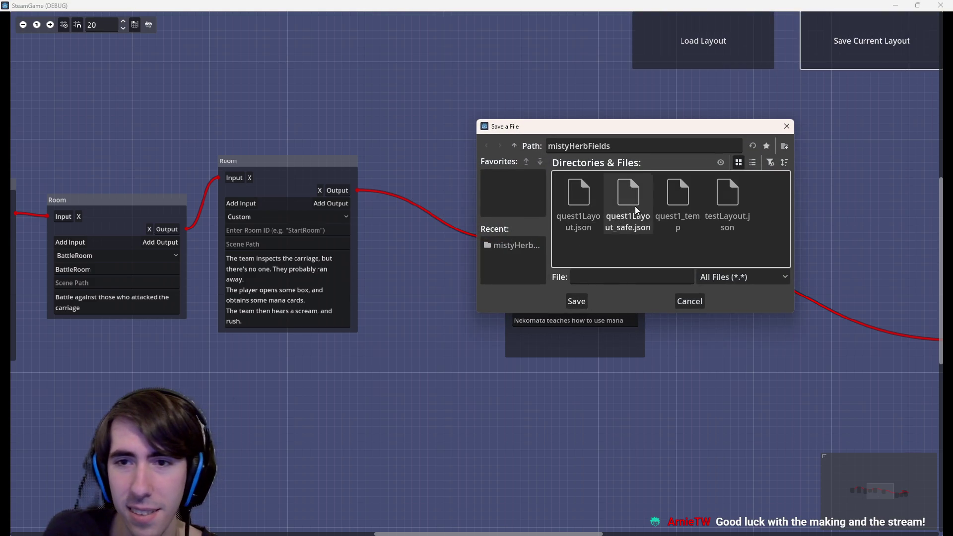
pyautogui.doubleClick(680, 196)
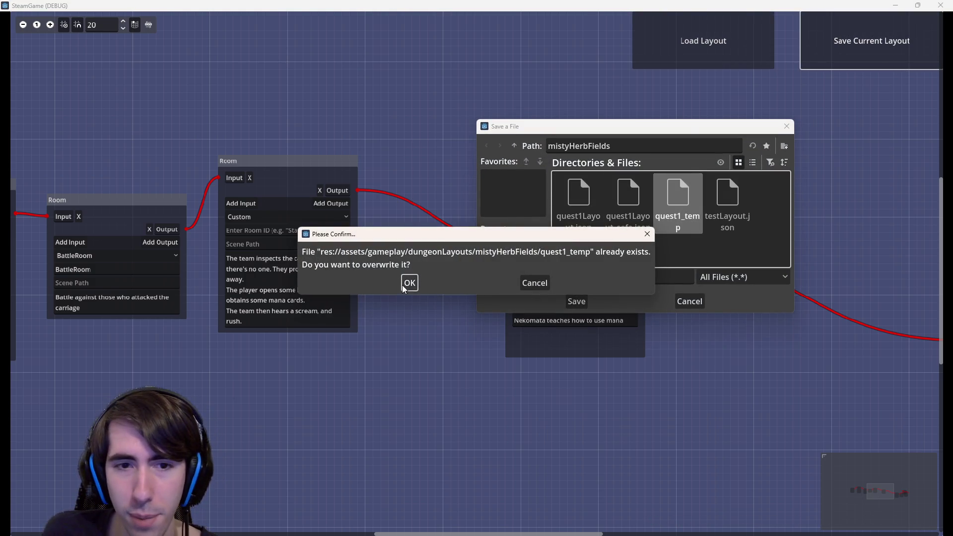
pyautogui.click(408, 281)
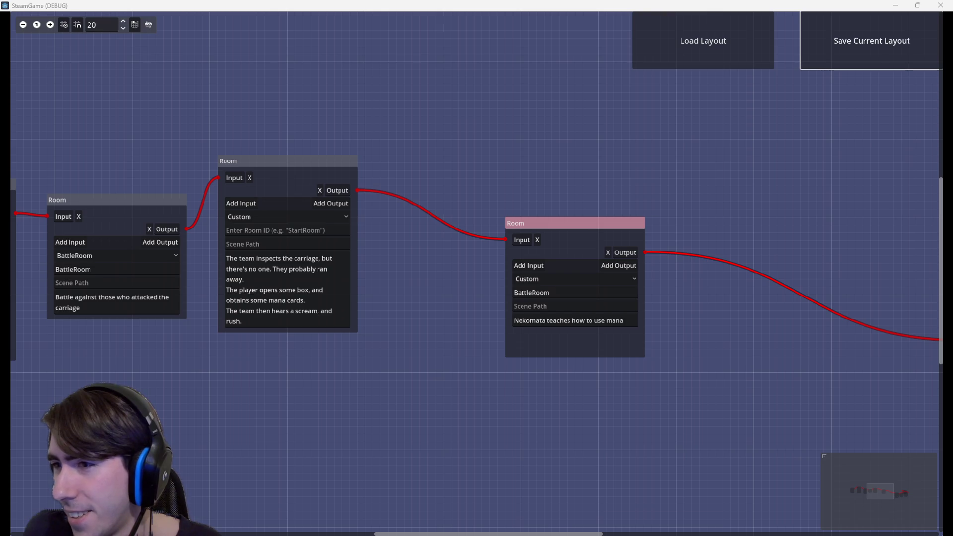
# Step: Switch to the browser and scroll through Twitch's godot-tagged Software and Game Development streams
pyautogui.hotkey('alt', 'Tab')
pyautogui.scroll(-3, 556, 200)
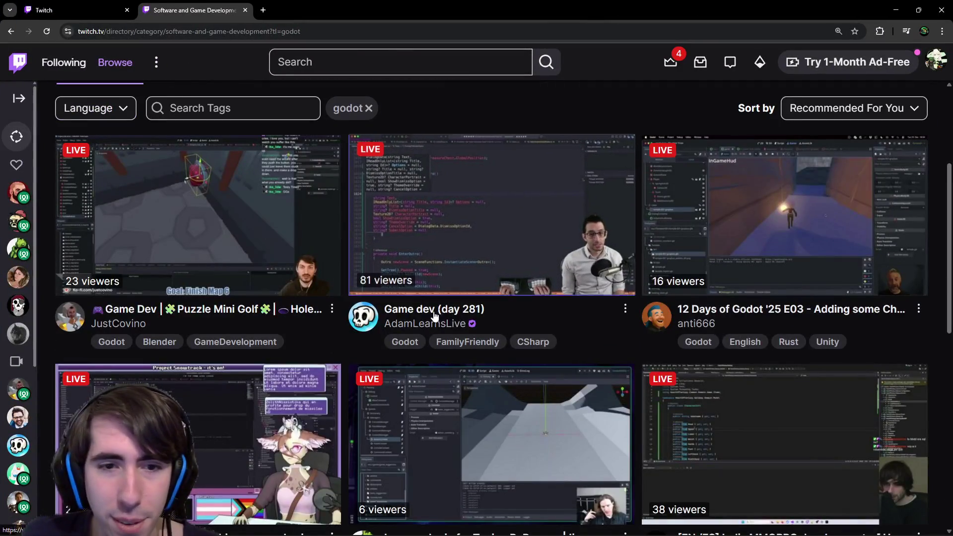
pyautogui.scroll(-2, 436, 318)
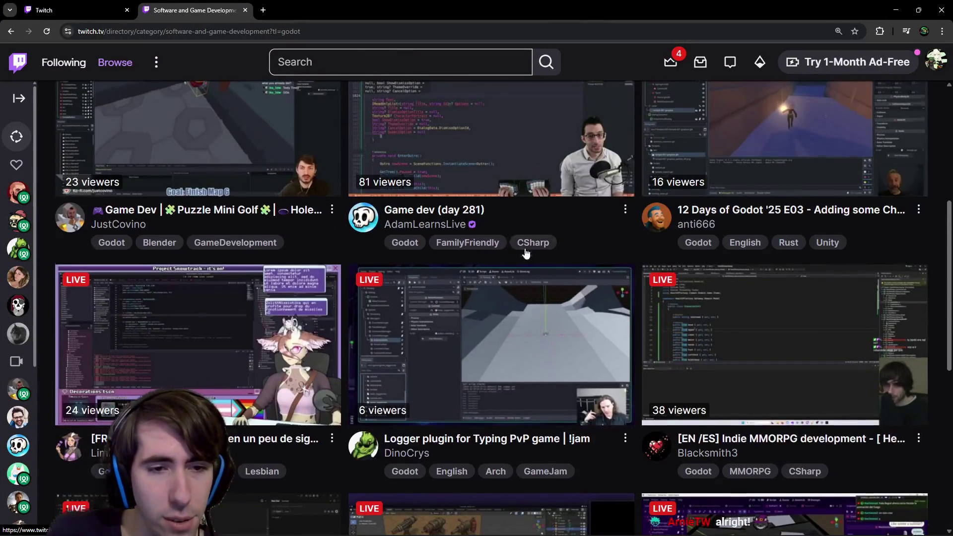
pyautogui.scroll(2, 649, 231)
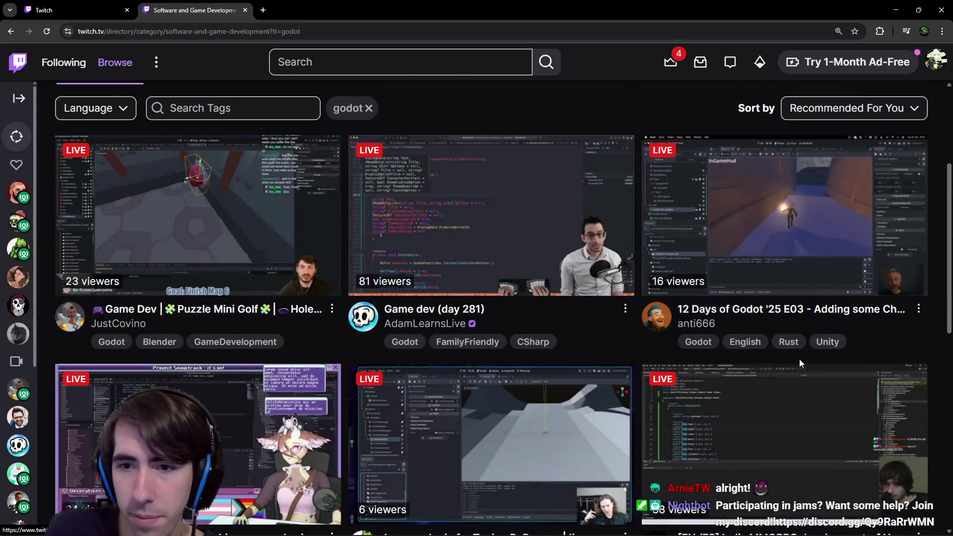
pyautogui.scroll(-2, 799, 359)
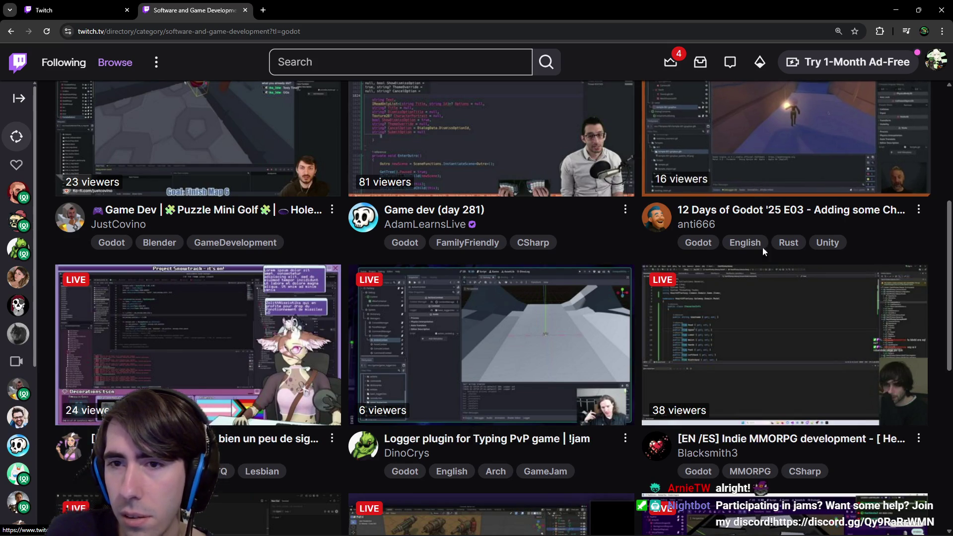
pyautogui.scroll(-5, 762, 189)
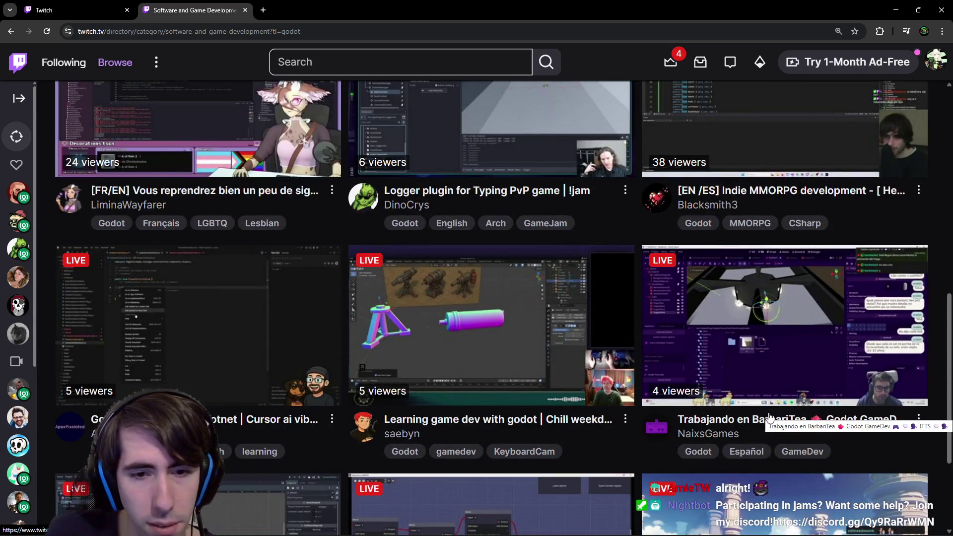